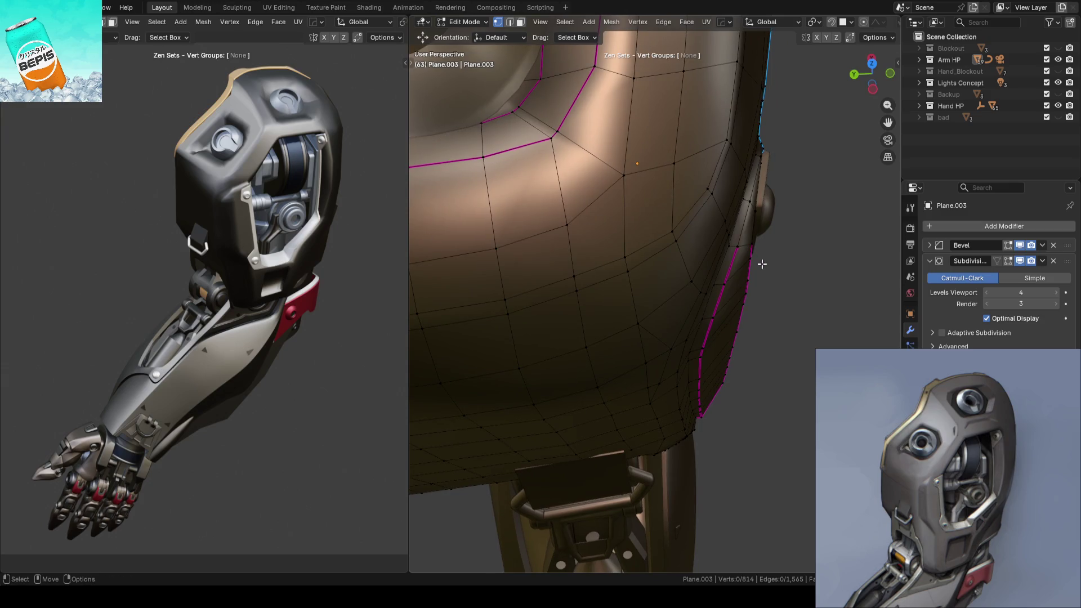
Step: Vertex-slide a selected vertex along its edge on the upper shell's cage
scroll(762, 264, "up", 1)
mouse_move(755, 297)
middle_mouse_down()
mouse_move(483, 394)
mouse_move(756, 287)
mouse_move(652, 239)
mouse_move(615, 197)
mouse_move(767, 213)
mouse_move(743, 192)
mouse_move(758, 176)
mouse_move(719, 207)
mouse_move(696, 281)
middle_mouse_up()
scroll(688, 299, "up", 5)
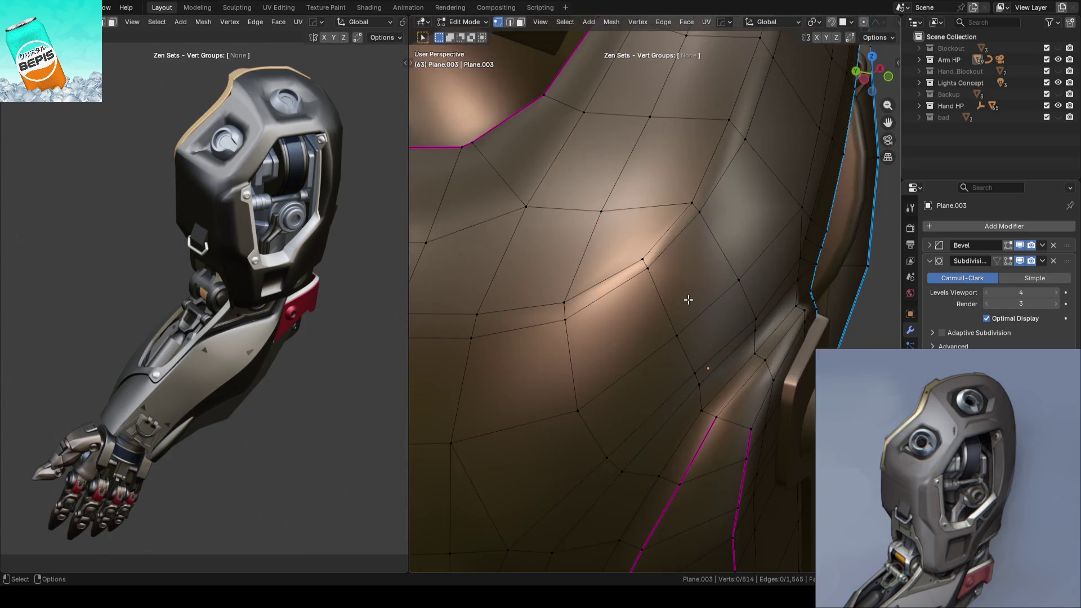
key("shift+v")
left_click(660, 279)
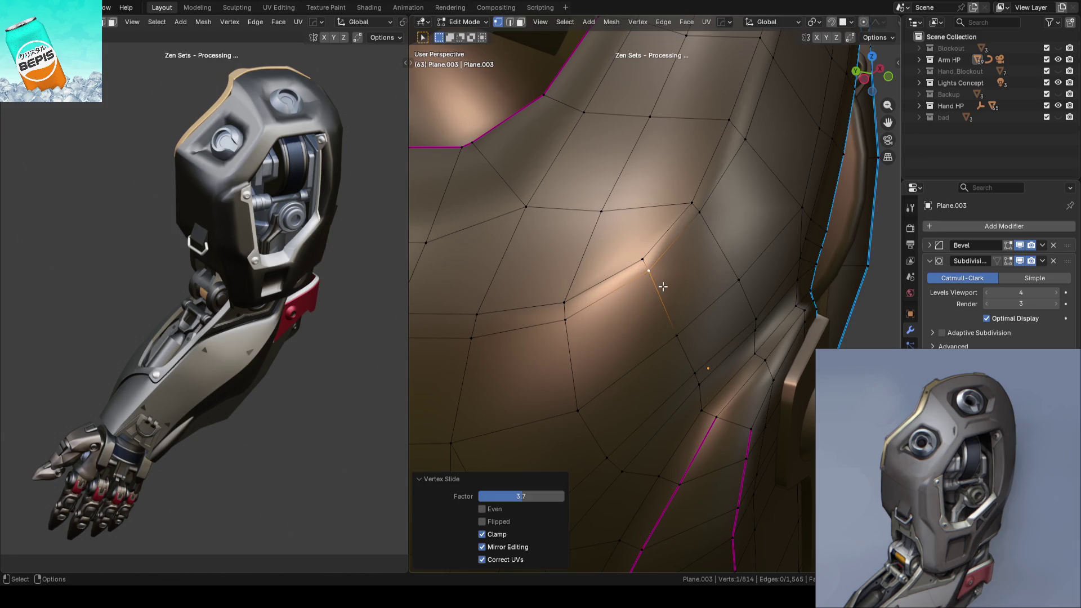
scroll(732, 293, "down", 3)
scroll(822, 309, "down", 2)
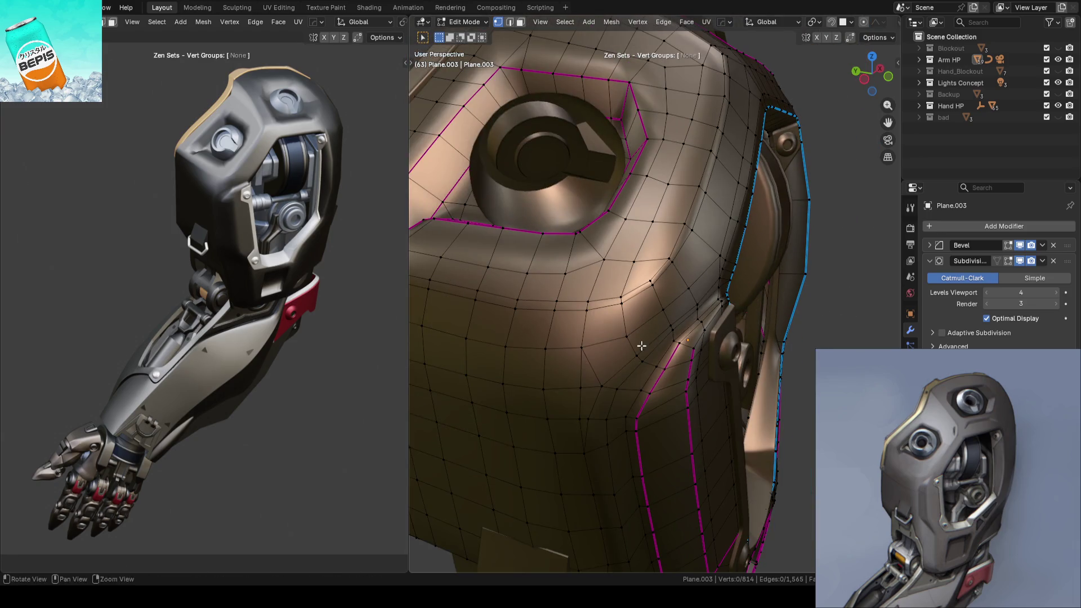
Step: Move an edge below the eye socket slightly along Y, then clear the selection
middle_click_drag(646, 342, 723, 307)
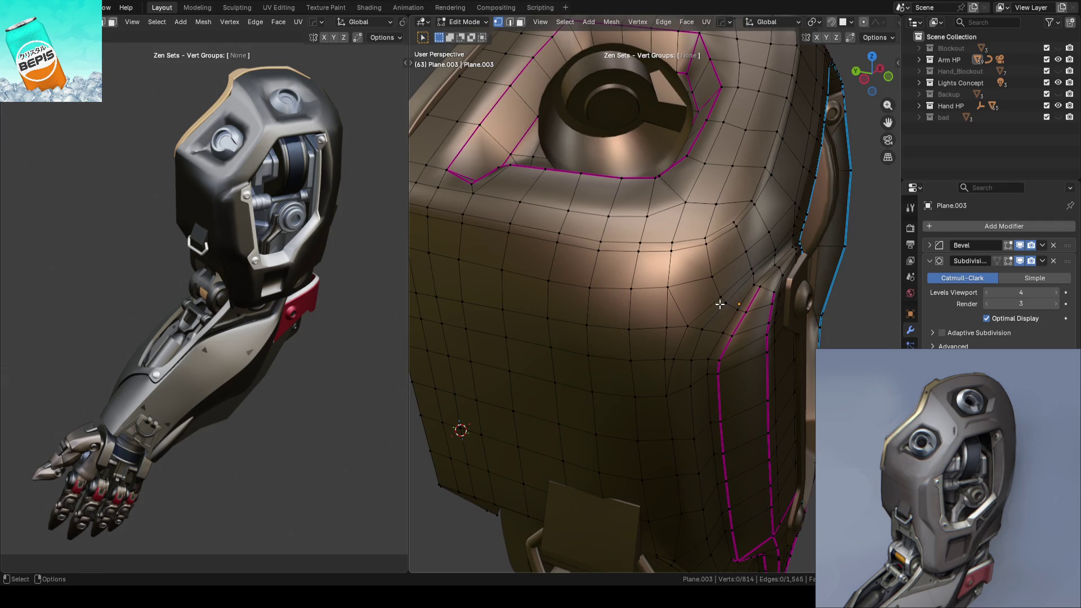
mouse_move(721, 292)
middle_mouse_down()
mouse_move(832, 293)
mouse_move(717, 285)
mouse_move(817, 296)
mouse_move(748, 315)
mouse_move(608, 442)
mouse_move(657, 237)
mouse_move(761, 313)
mouse_move(767, 301)
mouse_move(743, 303)
mouse_move(788, 282)
mouse_move(776, 275)
middle_mouse_up()
scroll(775, 275, "up", 2)
scroll(775, 289, "down", 2)
scroll(727, 293, "up", 1)
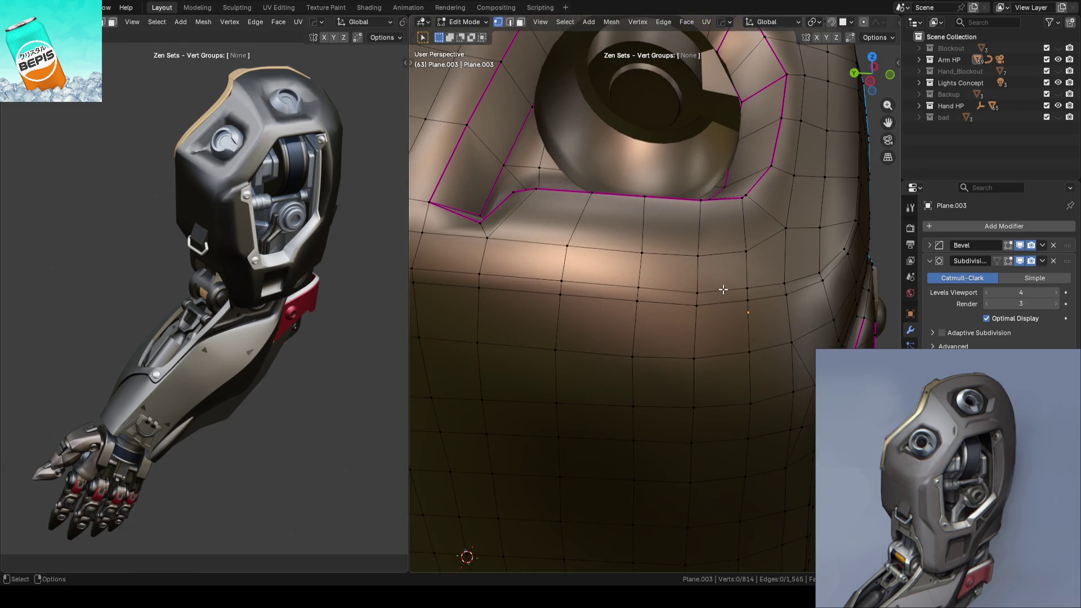
key("1")
scroll(719, 282, "up", 2)
left_click(720, 301)
left_click_drag(721, 347, 721, 343)
scroll(732, 315, "down", 4)
left_click(835, 312)
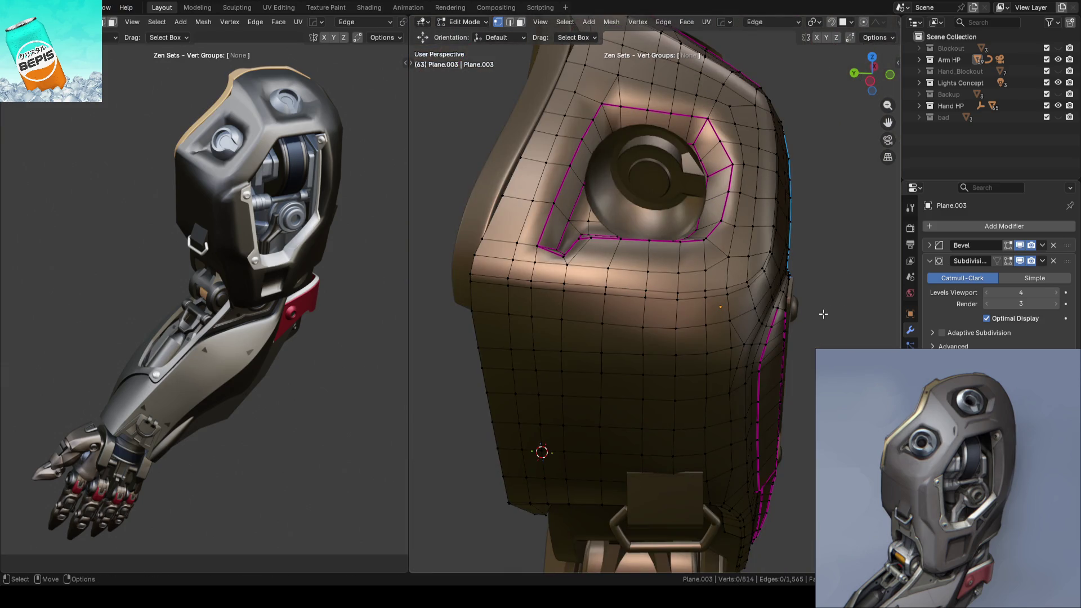
Step: Return to Object Mode and save ARM_14.blend
key("Tab")
key("ctrl+s")
mouse_move(776, 312)
middle_mouse_down()
mouse_move(652, 269)
mouse_move(656, 238)
mouse_move(694, 242)
mouse_move(719, 262)
mouse_move(697, 284)
mouse_move(712, 292)
mouse_move(702, 298)
mouse_move(671, 258)
mouse_move(683, 278)
middle_mouse_up()
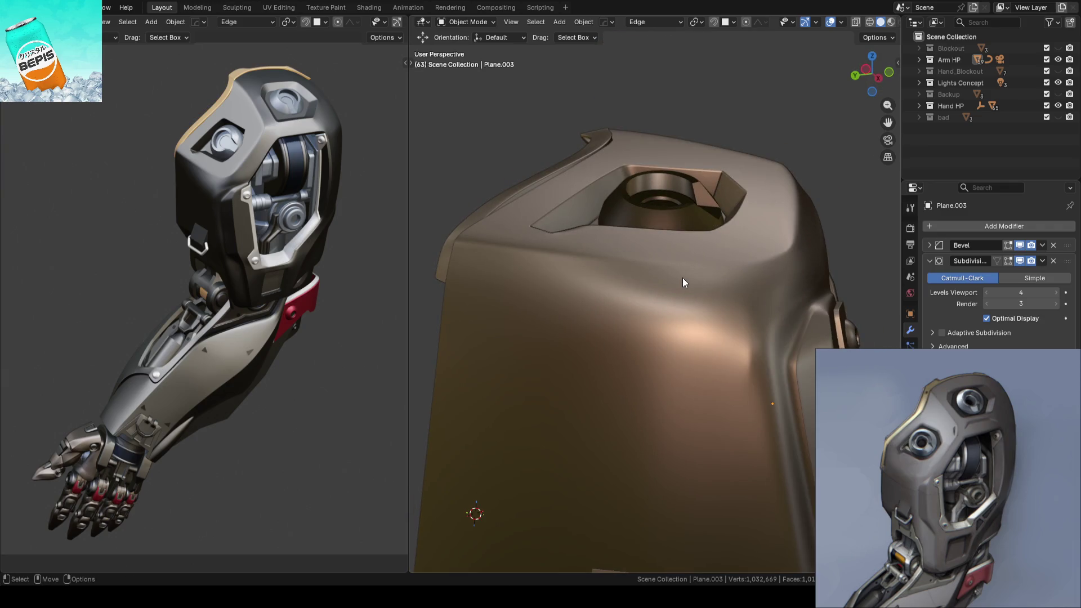
Step: In the shell's Edit Mode, select a shortest edge path and set orientation to Global
left_click(684, 282)
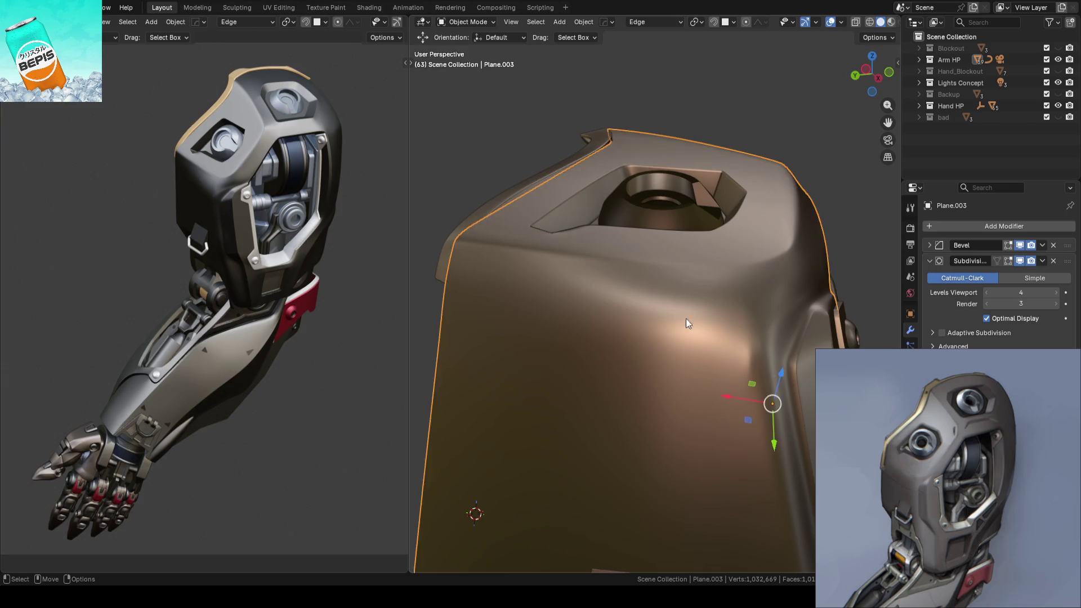
key("Tab")
mouse_move(687, 308)
middle_mouse_down()
mouse_move(731, 277)
mouse_move(729, 251)
mouse_move(734, 262)
middle_mouse_up()
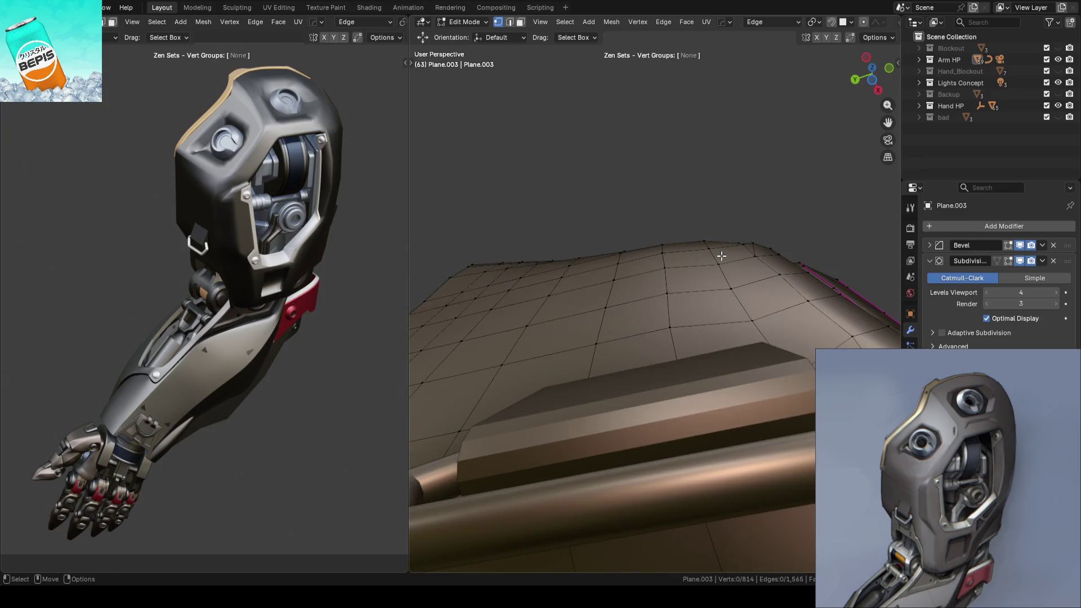
left_click(735, 285, "ctrl")
key("comma")
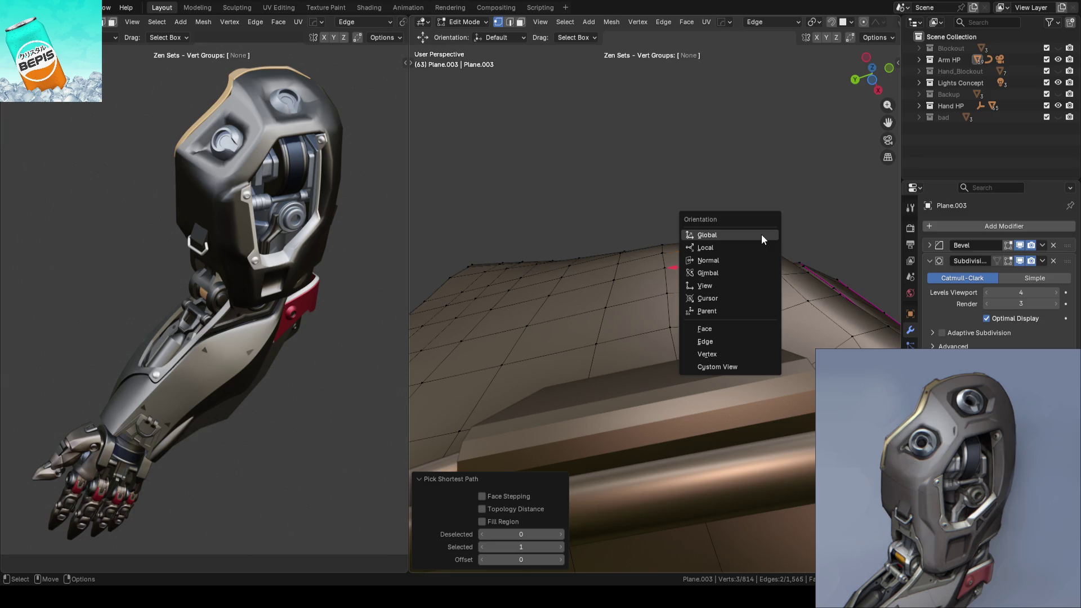
left_click(757, 227)
mouse_move(758, 226)
middle_mouse_down()
mouse_move(710, 304)
mouse_move(644, 374)
mouse_move(707, 306)
middle_mouse_up()
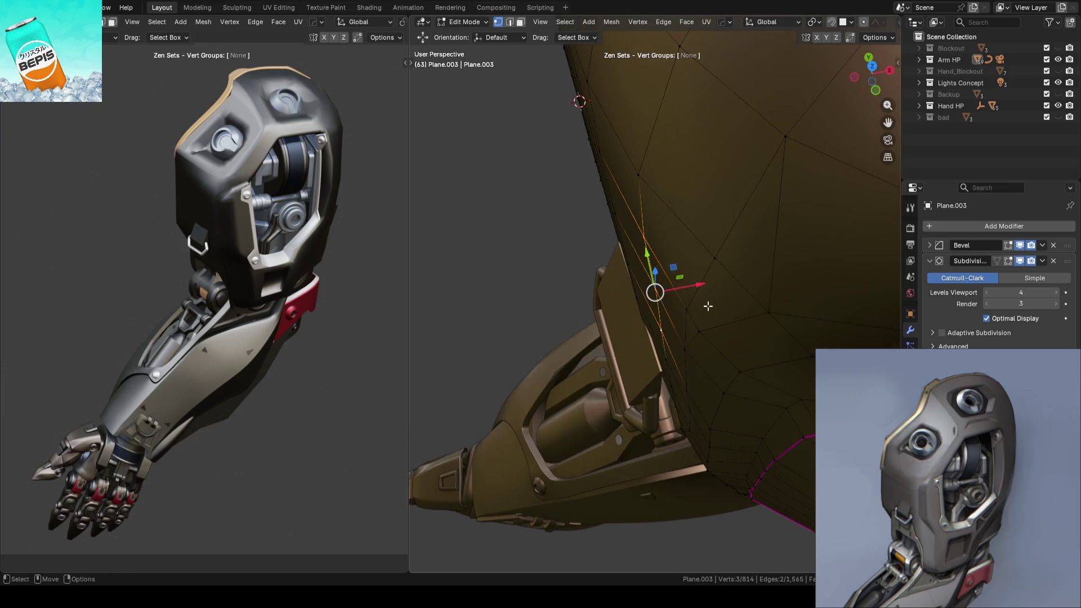
Step: Shift the selected edge path slightly along X and nudge it once more
left_click_drag(699, 285, 700, 283)
left_click(529, 286)
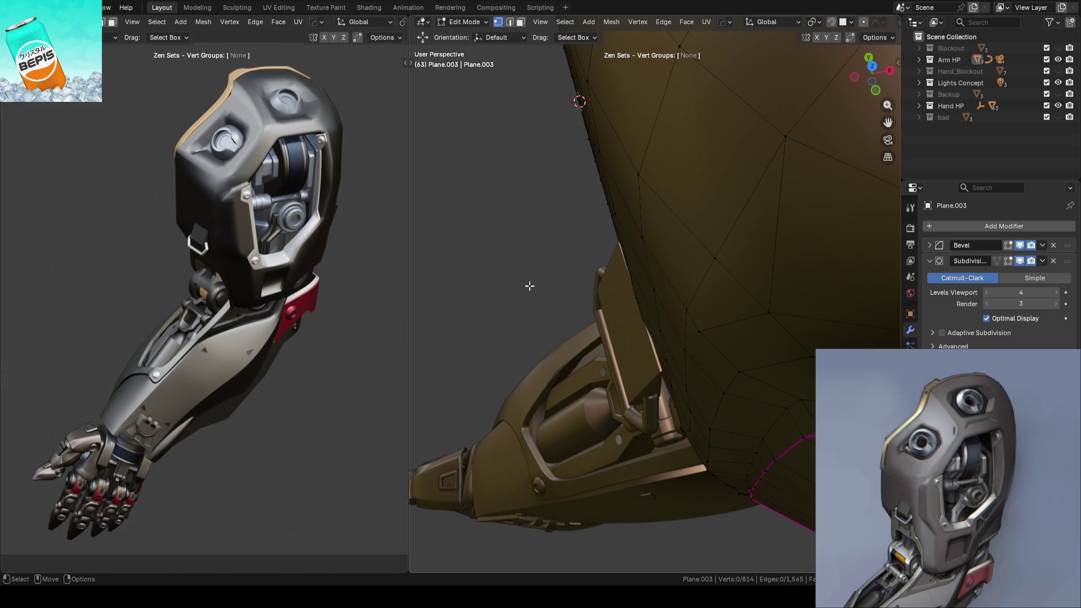
left_click(686, 228)
left_click(534, 244)
mouse_move(534, 244)
middle_mouse_down()
mouse_move(625, 226)
mouse_move(673, 263)
mouse_move(691, 237)
middle_mouse_up()
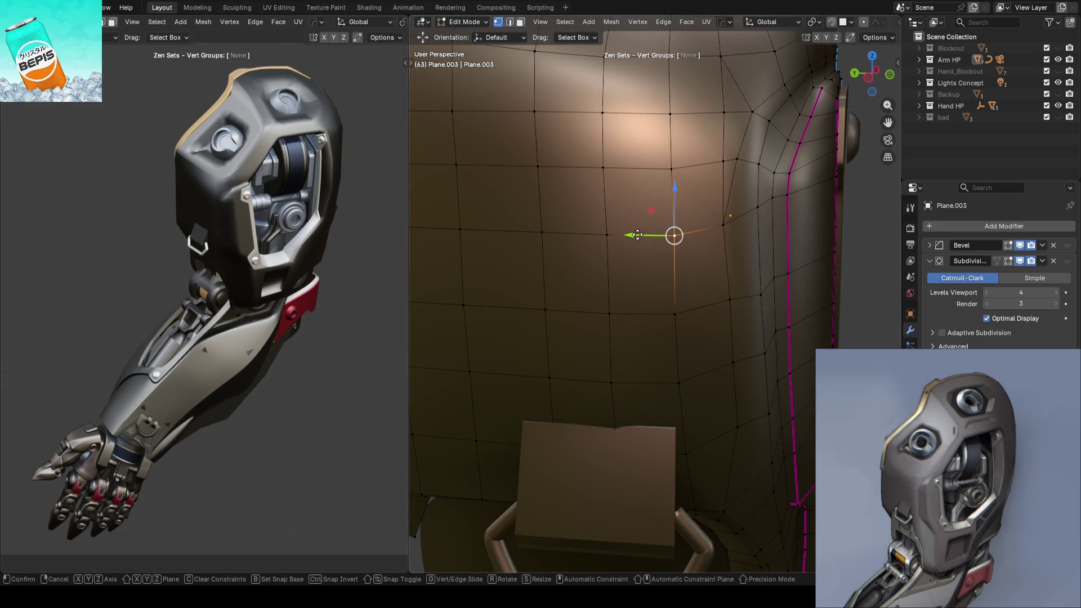
left_click(638, 235)
scroll(754, 228, "down", 3)
Step: Check the smoothed shading in Object Mode and save ARM_14.blend twice
key("Tab")
mouse_move(864, 225)
middle_mouse_down()
mouse_move(731, 231)
mouse_move(687, 310)
mouse_move(682, 180)
mouse_move(650, 170)
mouse_move(559, 302)
mouse_move(719, 289)
mouse_move(652, 264)
mouse_move(665, 218)
mouse_move(635, 276)
mouse_move(800, 257)
mouse_move(745, 264)
mouse_move(600, 252)
mouse_move(585, 304)
mouse_move(641, 245)
middle_mouse_up()
key("ctrl+s")
key("Tab")
mouse_move(476, 287)
middle_mouse_down()
mouse_move(500, 297)
mouse_move(579, 238)
mouse_move(586, 152)
mouse_move(553, 258)
mouse_move(618, 258)
mouse_move(598, 222)
mouse_move(586, 242)
mouse_move(647, 212)
mouse_move(612, 222)
middle_mouse_up()
key("Tab")
key("ctrl+s")
left_click(485, 238)
mouse_move(484, 238)
middle_mouse_down()
mouse_move(756, 246)
mouse_move(511, 265)
middle_mouse_up()
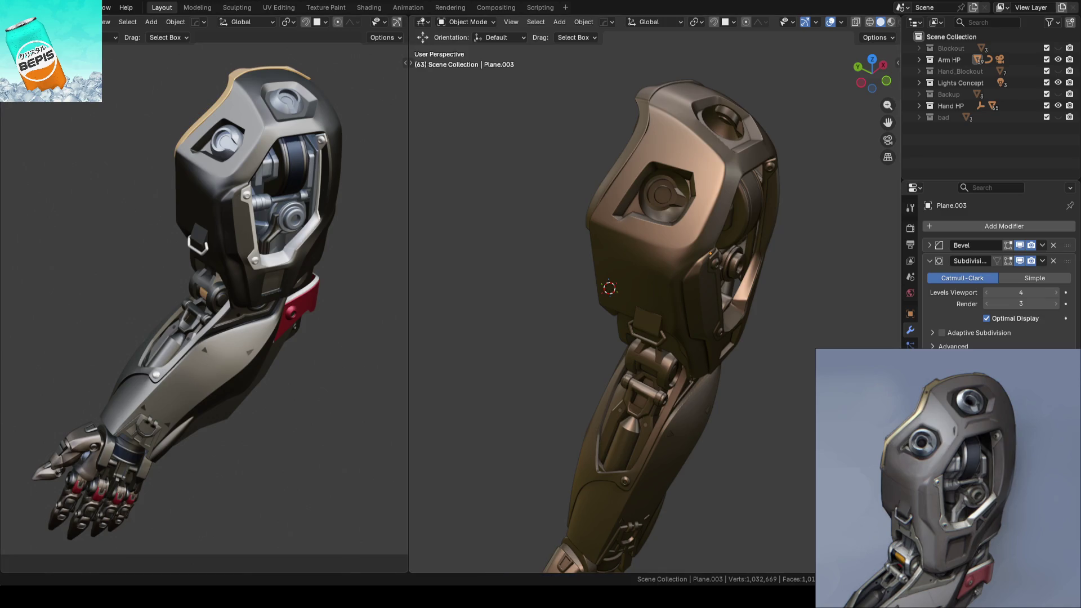
Step: Orbit and zoom around the arm socket to compare shading, then enter the shell's Edit Mode
scroll(717, 339, "up", 2)
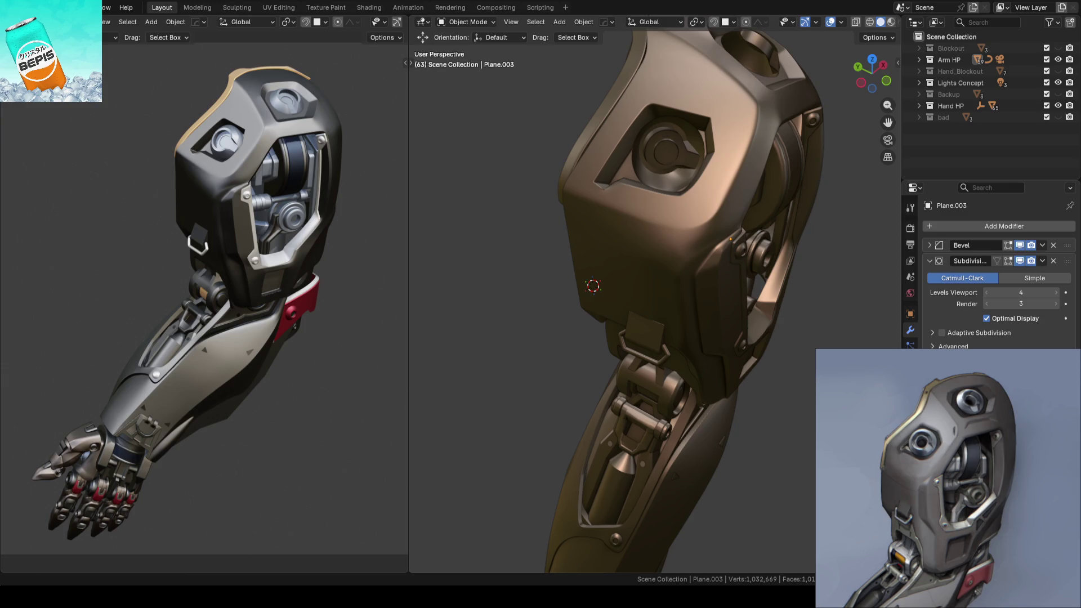
mouse_move(764, 206)
middle_mouse_down()
mouse_move(676, 253)
mouse_move(665, 208)
mouse_move(771, 231)
mouse_move(750, 249)
mouse_move(659, 236)
mouse_move(640, 219)
mouse_move(667, 231)
middle_mouse_up()
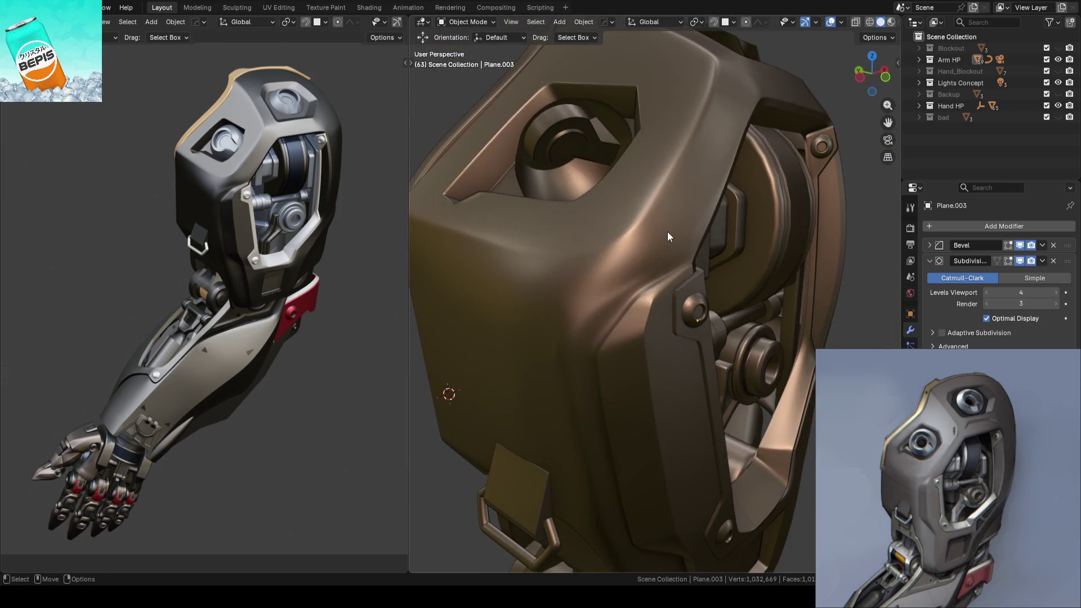
scroll(667, 232, "up", 3)
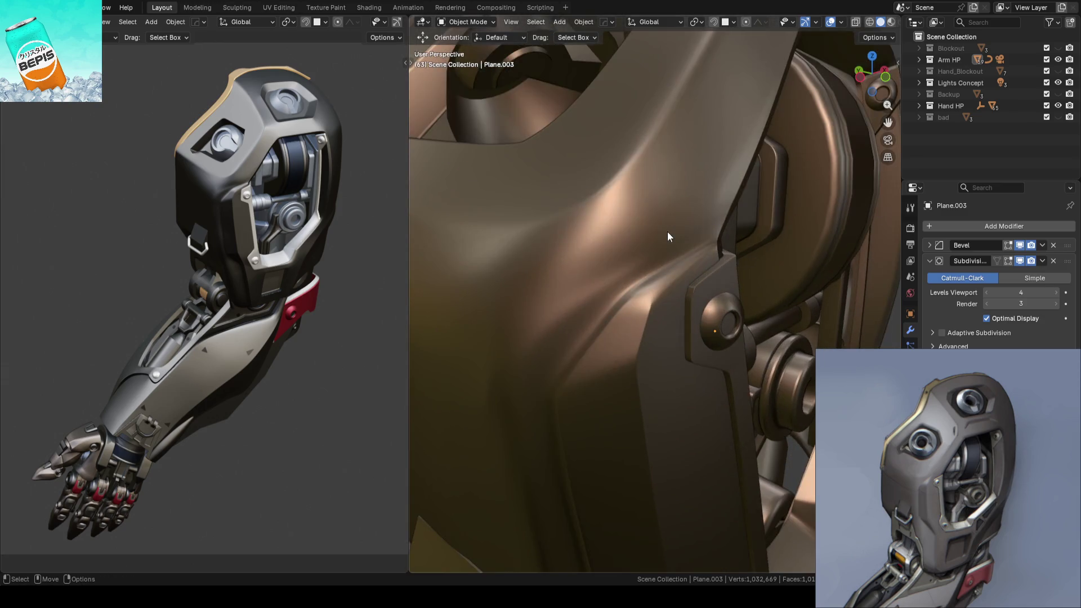
key("Tab")
mouse_move(668, 233)
middle_mouse_down()
mouse_move(705, 240)
mouse_move(650, 281)
mouse_move(651, 271)
mouse_move(703, 260)
middle_mouse_up()
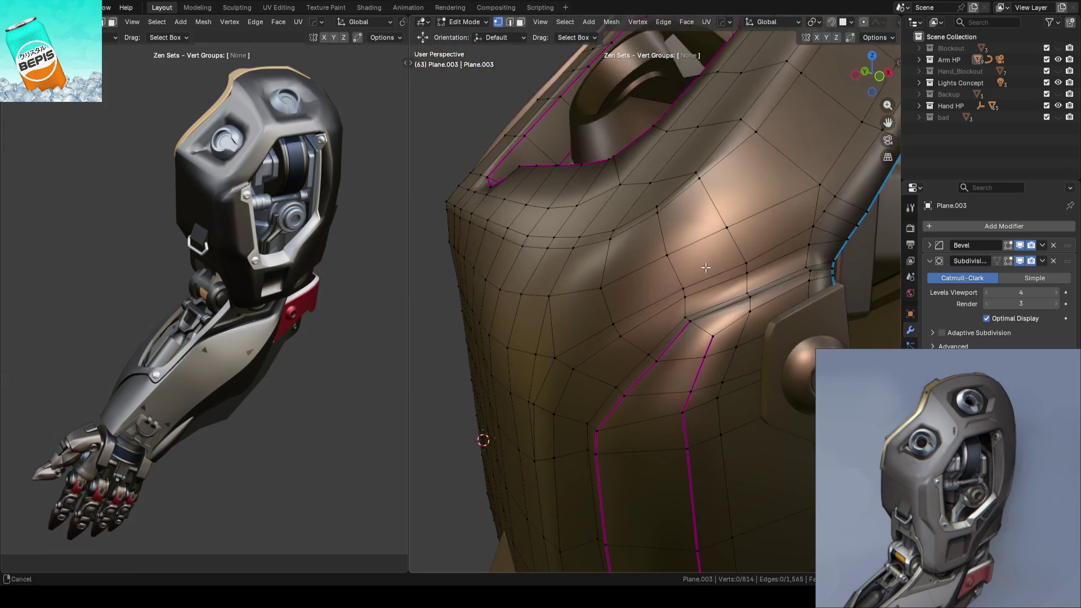
Step: Vertex-slide two vertices along their edges on the upper shell
scroll(705, 260, "up", 2)
key("shift+v")
left_click(748, 282)
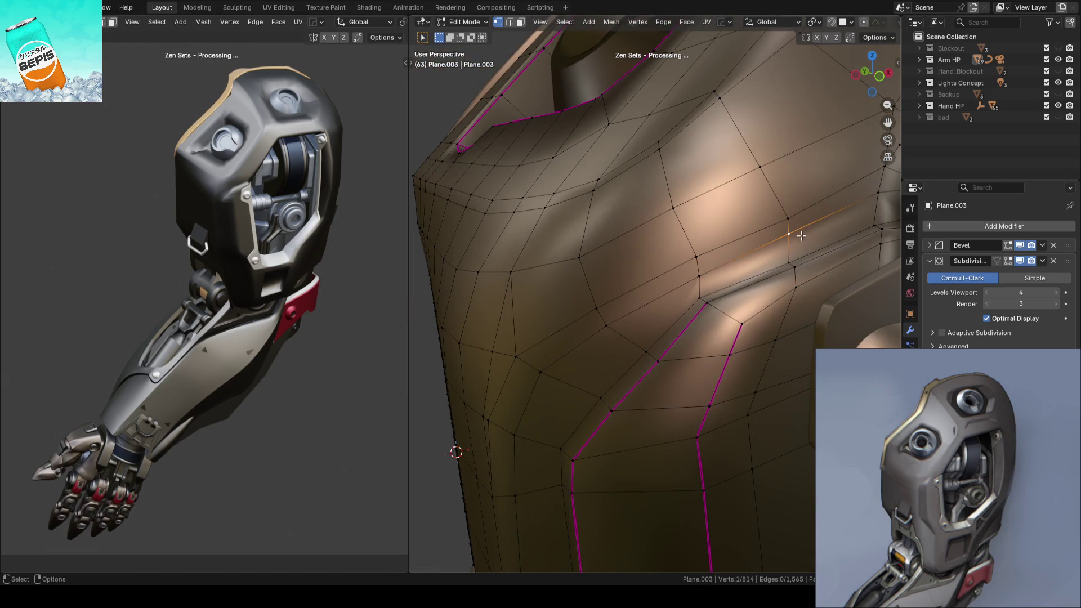
mouse_move(794, 241)
middle_mouse_down()
mouse_move(676, 267)
mouse_move(655, 238)
mouse_move(536, 272)
mouse_move(580, 253)
mouse_move(736, 267)
mouse_move(752, 233)
middle_mouse_up()
key("shift+v")
left_click(655, 238)
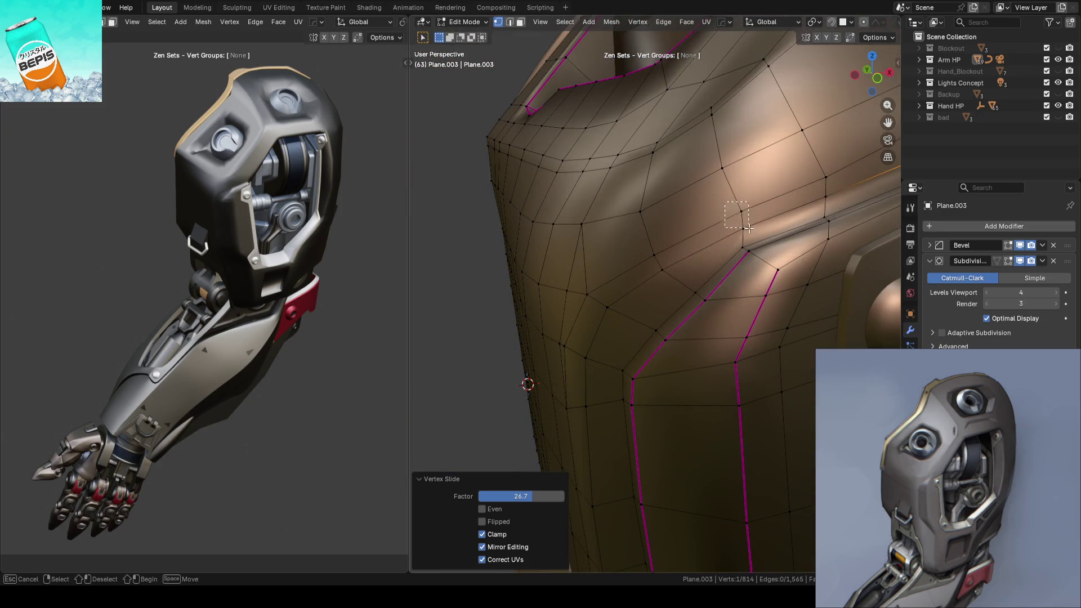
Step: Slide a vertex at the shoulder crease along its edge and clear the selection
left_click(752, 233, "shift")
key("shift+v")
left_click(730, 180)
left_click(717, 171)
key("shift+v")
left_click(723, 178)
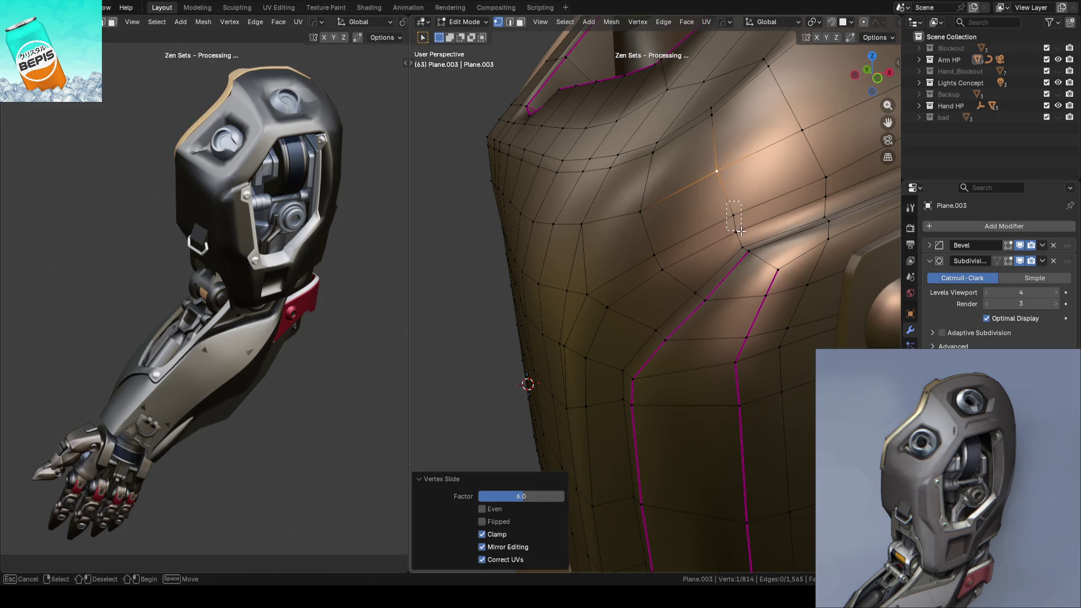
left_click_drag(740, 231, 736, 237)
Step: Return to Object Mode and save ARM_14.blend
middle_click_drag(736, 237, 446, 266)
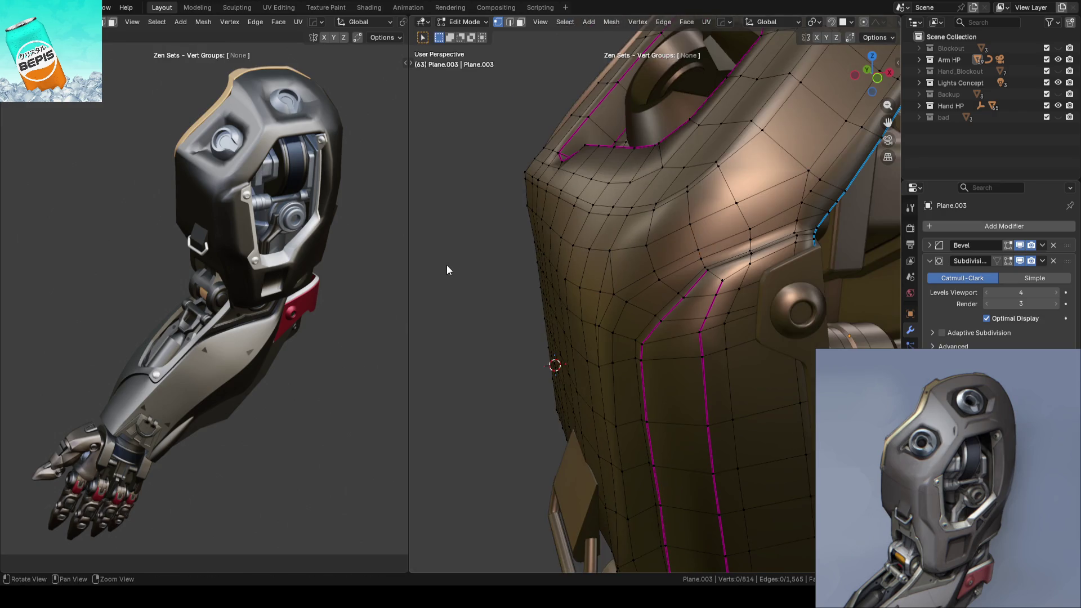
key("Tab")
key("ctrl+s")
middle_click_drag(526, 249, 617, 301)
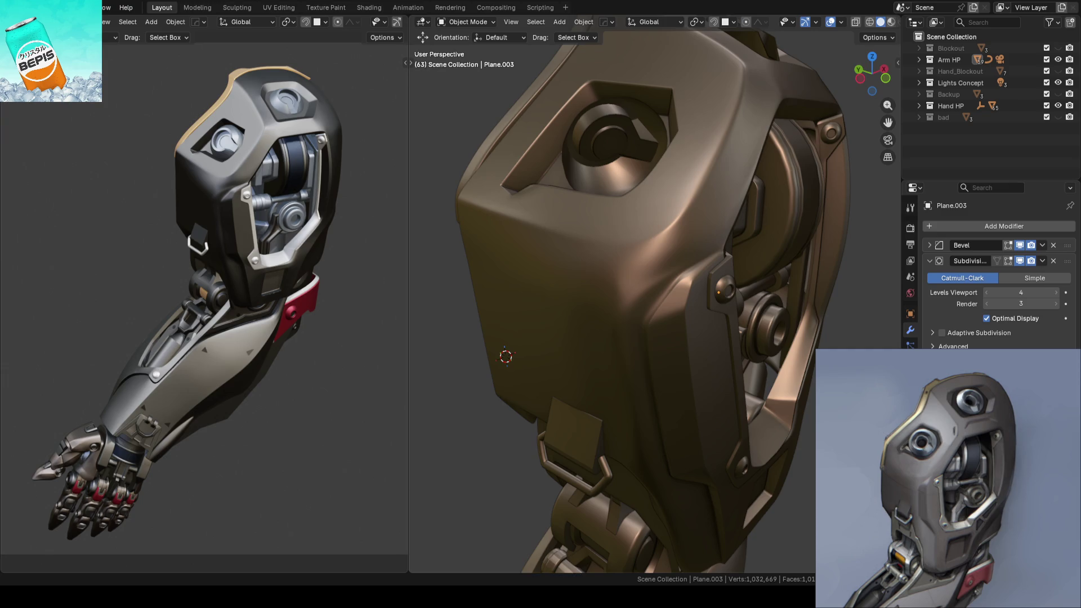
Step: Orbit around the smoothed shell, saving ARM_14.blend twice, then re-enter the shell's Edit Mode
mouse_move(619, 360)
middle_mouse_down()
mouse_move(518, 344)
mouse_move(613, 334)
mouse_move(638, 306)
mouse_move(671, 295)
mouse_move(570, 319)
mouse_move(667, 315)
mouse_move(633, 317)
mouse_move(667, 315)
mouse_move(631, 328)
mouse_move(638, 332)
mouse_move(709, 324)
mouse_move(557, 276)
mouse_move(560, 289)
middle_mouse_up()
key("ctrl+s")
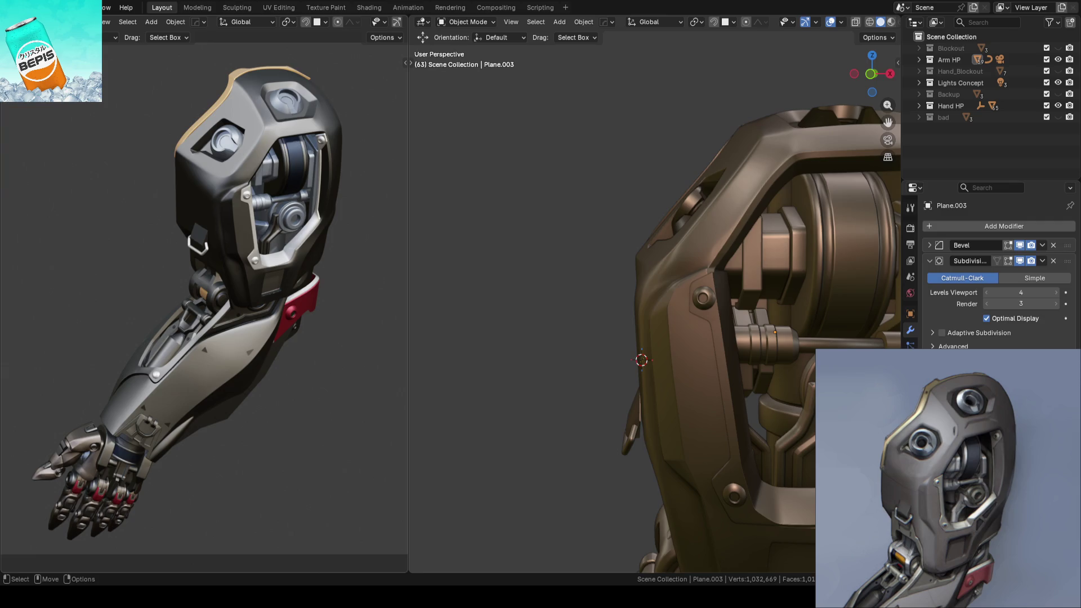
scroll(510, 345, "down", 2)
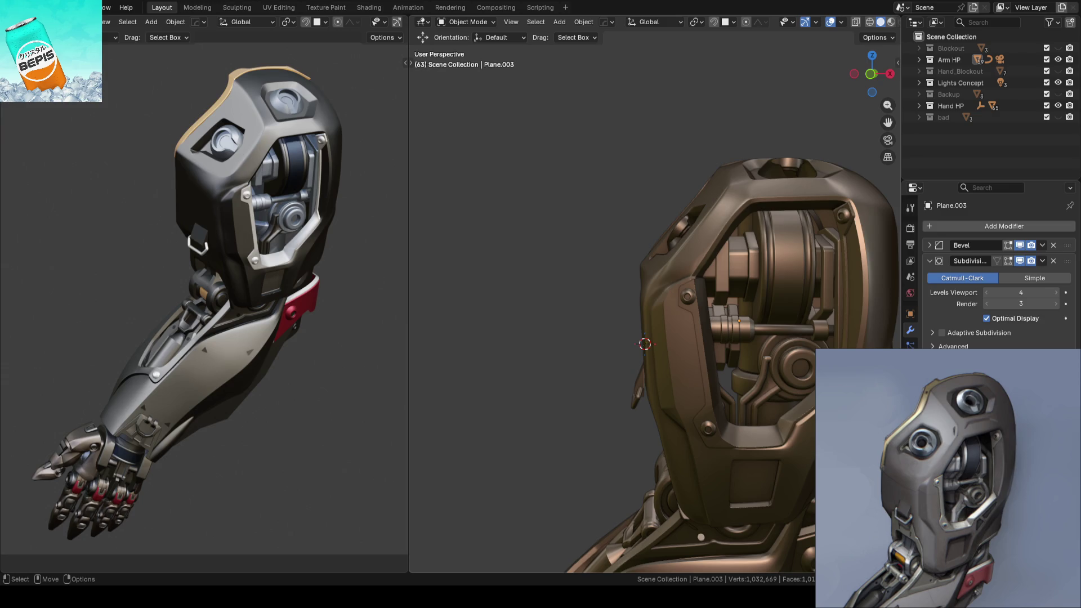
mouse_move(556, 299)
middle_mouse_down()
mouse_move(654, 308)
mouse_move(617, 321)
middle_mouse_up()
key("ctrl+s")
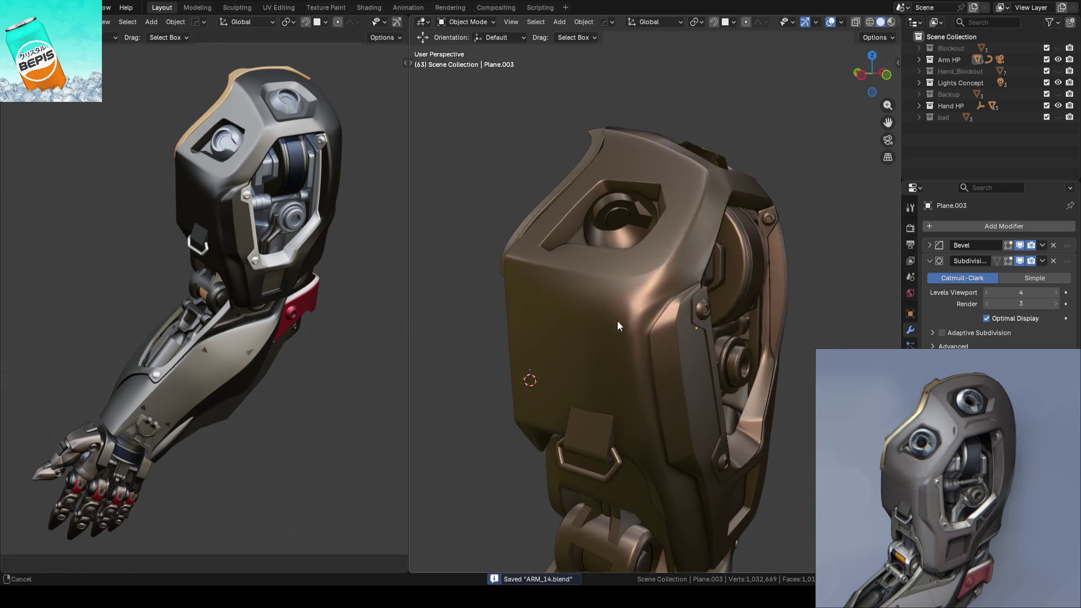
scroll(617, 336, "up", 5)
key("Tab")
mouse_move(711, 325)
middle_mouse_down()
mouse_move(724, 326)
mouse_move(541, 343)
mouse_move(485, 372)
mouse_move(601, 333)
mouse_move(647, 336)
mouse_move(647, 366)
mouse_move(619, 356)
mouse_move(628, 366)
middle_mouse_up()
Step: Nudge a vertex on the shell's side edge slightly along X
left_click(619, 356)
key("w")
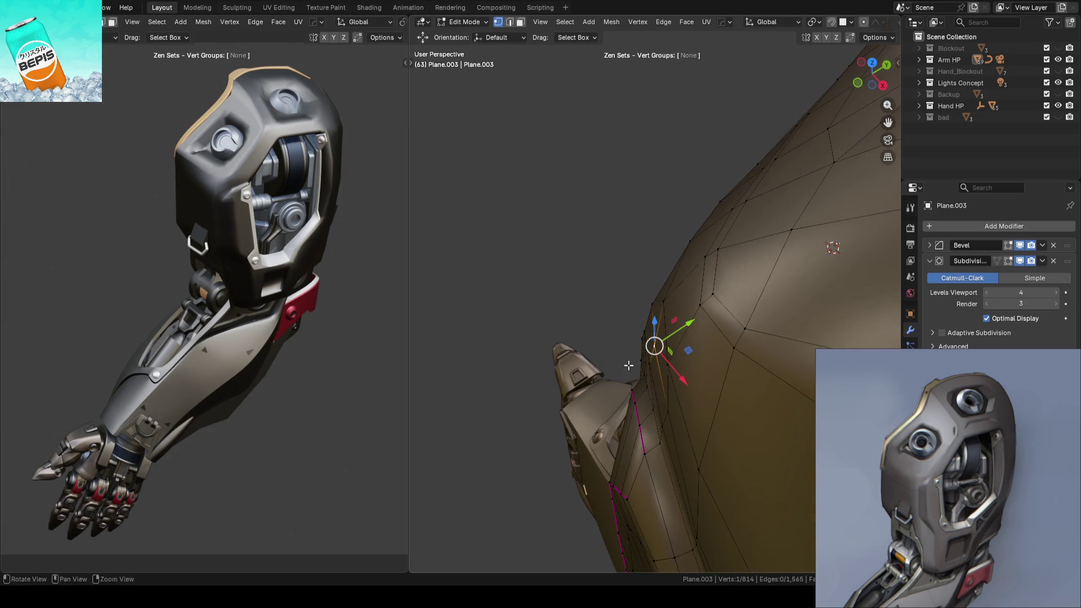
left_click_drag(683, 374, 675, 373)
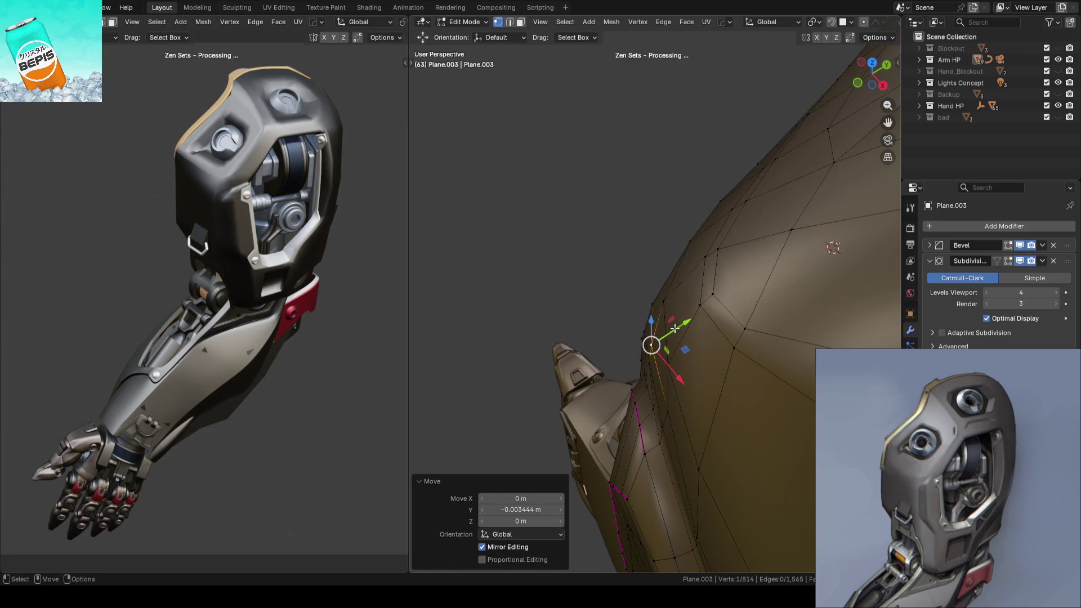
key("alt+a")
Step: Nudge another vertex slightly along Y, then return to Object Mode and save
scroll(574, 277, "up", 5)
mouse_move(575, 278)
middle_mouse_down()
mouse_move(734, 241)
mouse_move(739, 251)
middle_mouse_up()
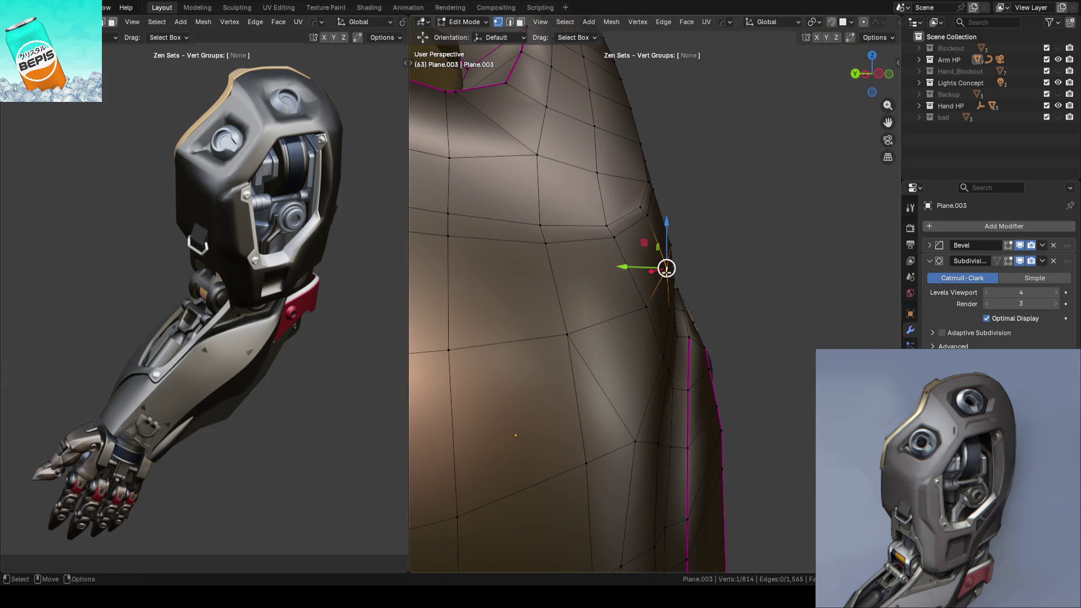
left_click_drag(621, 269, 676, 268)
left_click(777, 279)
mouse_move(777, 280)
middle_mouse_down()
mouse_move(683, 514)
mouse_move(549, 282)
mouse_move(543, 345)
mouse_move(585, 319)
mouse_move(569, 356)
mouse_move(575, 319)
mouse_move(702, 280)
mouse_move(717, 319)
mouse_move(669, 345)
mouse_move(845, 334)
mouse_move(672, 339)
middle_mouse_up()
key("Tab")
key("ctrl+s")
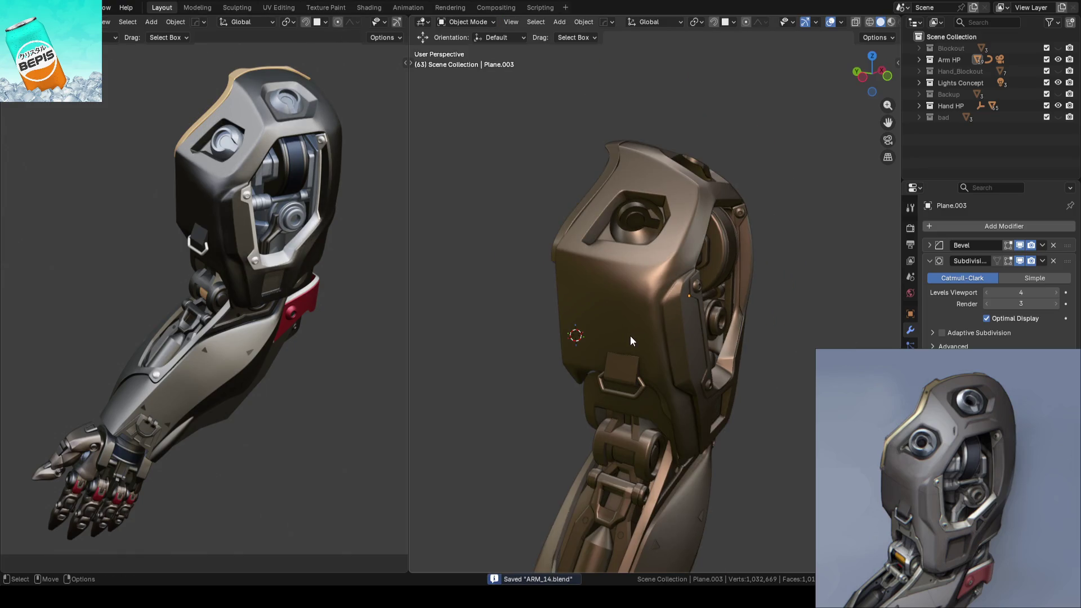
Step: In Edit Mode, select the face strip beneath the eye socket
mouse_move(614, 332)
middle_mouse_down()
mouse_move(674, 296)
mouse_move(590, 298)
mouse_move(670, 275)
mouse_move(603, 335)
mouse_move(708, 314)
mouse_move(607, 326)
mouse_move(569, 317)
mouse_move(654, 316)
middle_mouse_up()
key("Tab")
mouse_move(540, 303)
middle_mouse_down()
mouse_move(630, 317)
mouse_move(604, 324)
middle_mouse_up()
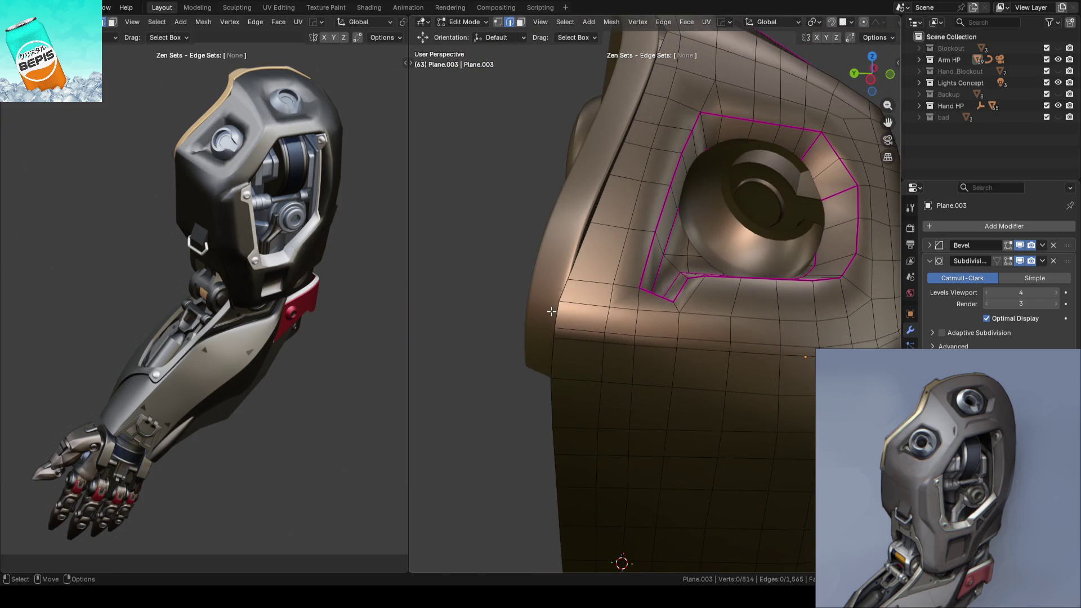
key("3")
mouse_move(581, 250)
middle_mouse_down()
mouse_move(548, 219)
mouse_move(499, 198)
middle_mouse_up()
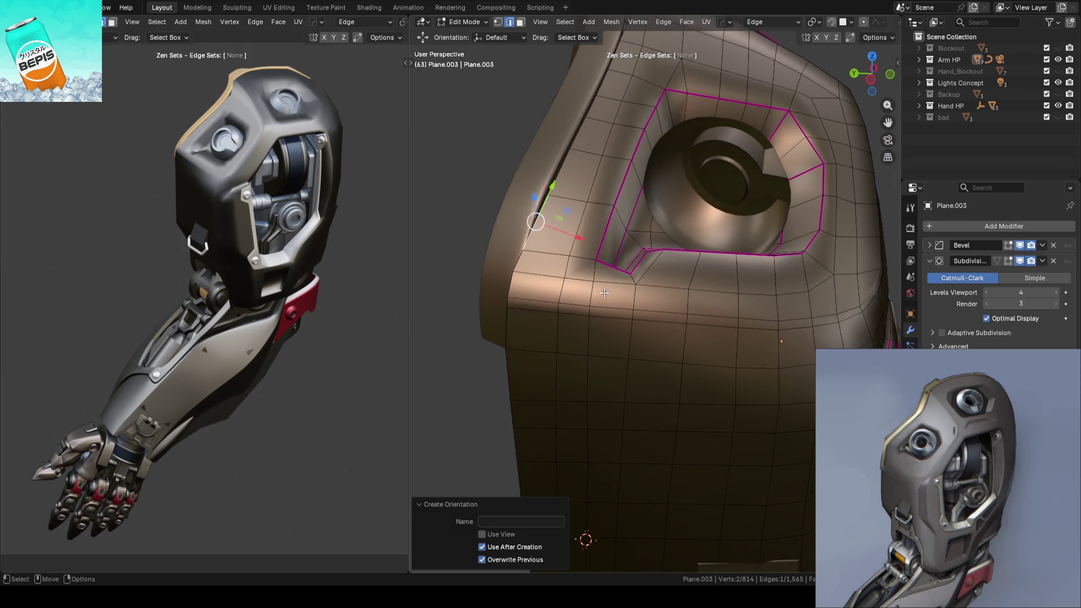
key("w")
left_click(540, 287)
middle_click_drag(605, 291, 687, 297)
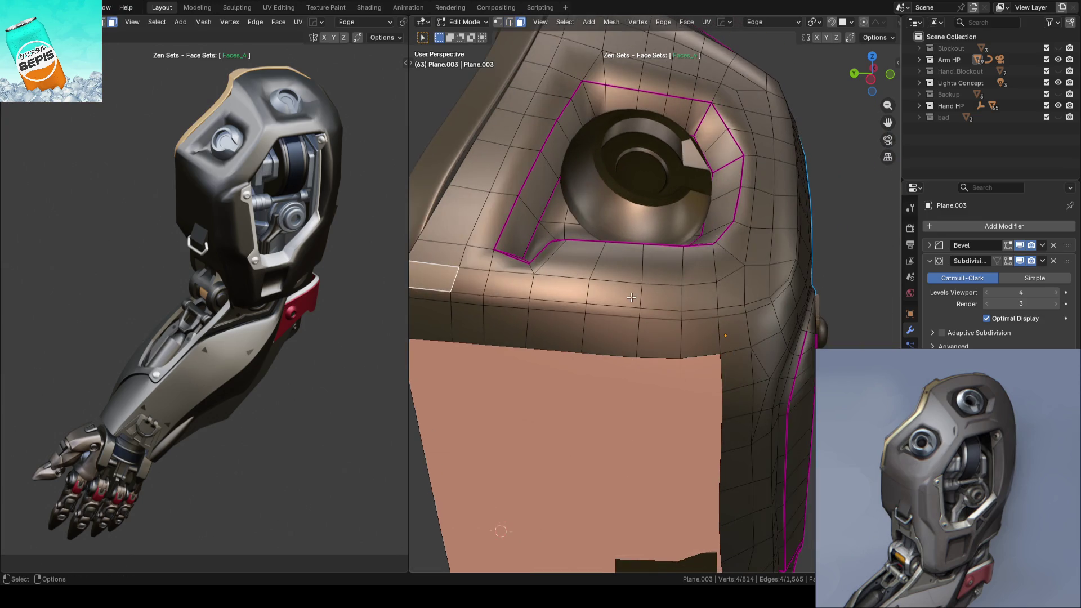
left_click(721, 291, "alt")
left_click(600, 298, "ctrl")
Step: Shift the faces about -0.026 m along Y, then save ARM_14.blend in Object Mode
key("w")
middle_click_drag(599, 299, 586, 268)
left_click_drag(663, 270, 649, 276)
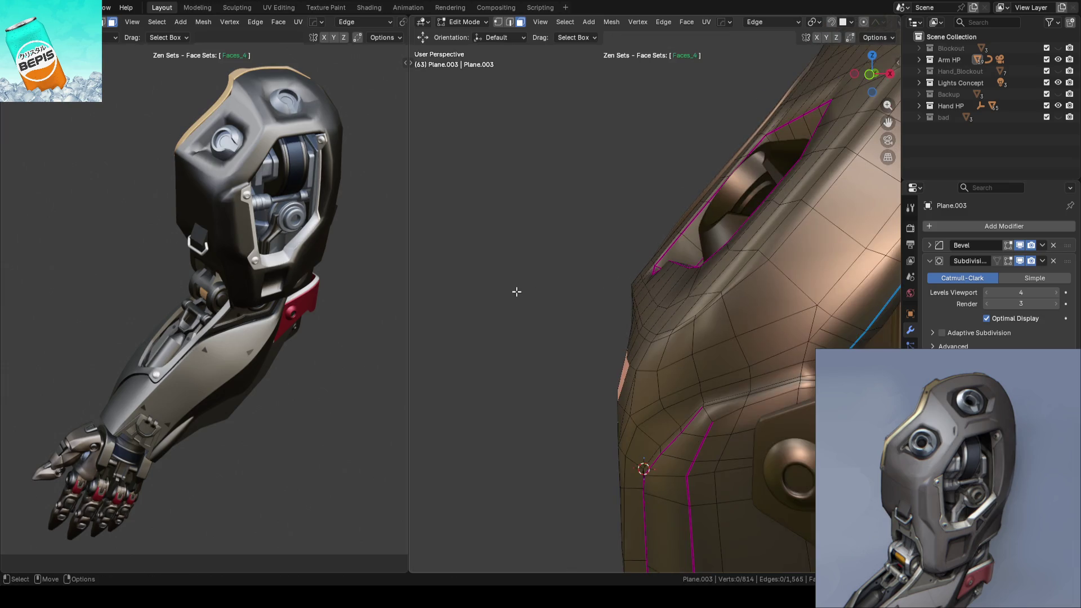
key("Tab")
scroll(498, 296, "down", 4)
middle_click_drag(509, 290, 582, 322)
key("ctrl+s")
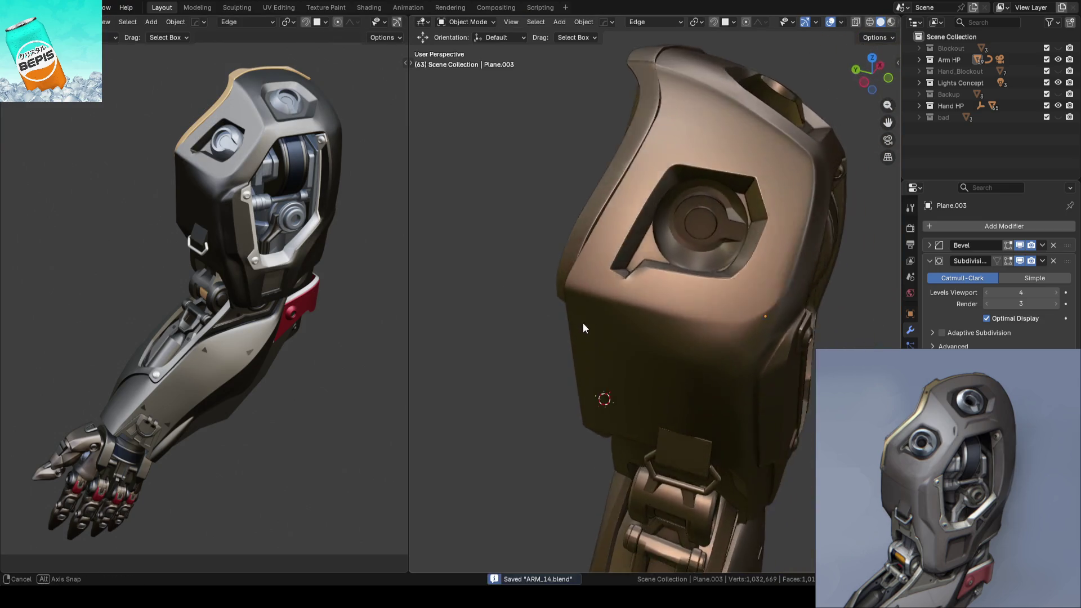
Step: Toggle out of Edit Mode and deselect the shell part
key("Tab")
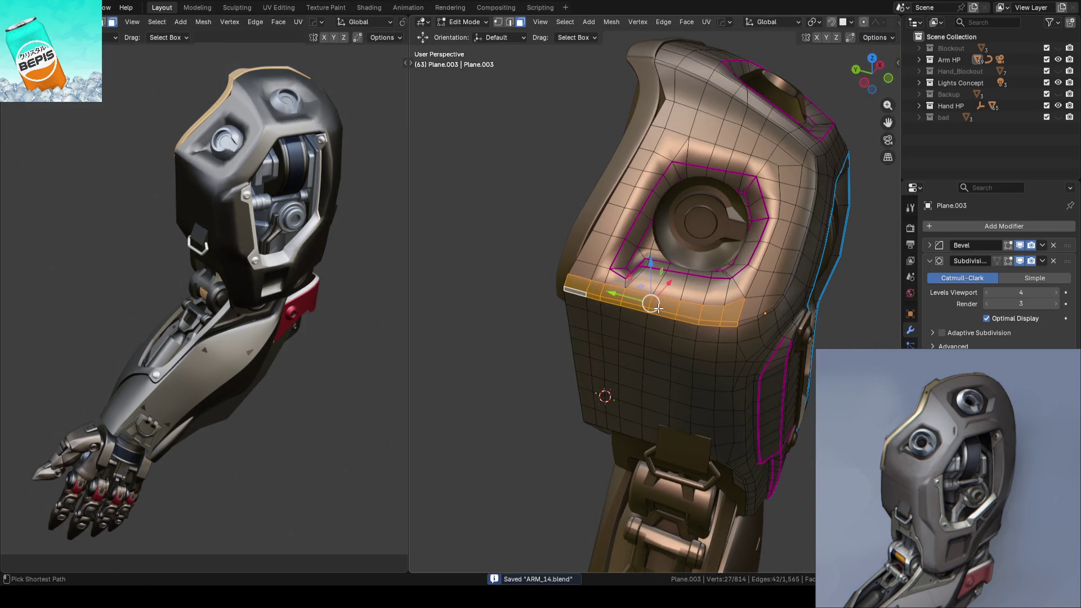
key("Tab")
left_click(479, 326)
scroll(480, 321, "down", 3)
mouse_move(480, 322)
middle_mouse_down()
mouse_move(515, 330)
mouse_move(494, 328)
middle_mouse_up()
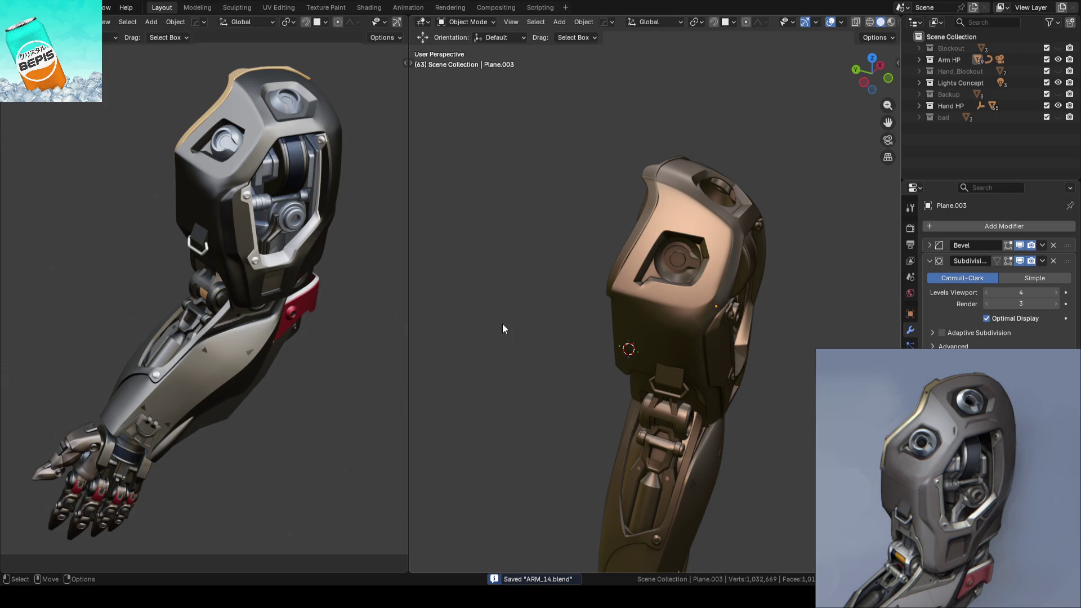
Step: Re-enter Edit Mode, save, and switch to vertex selection with nothing selected
key("Tab")
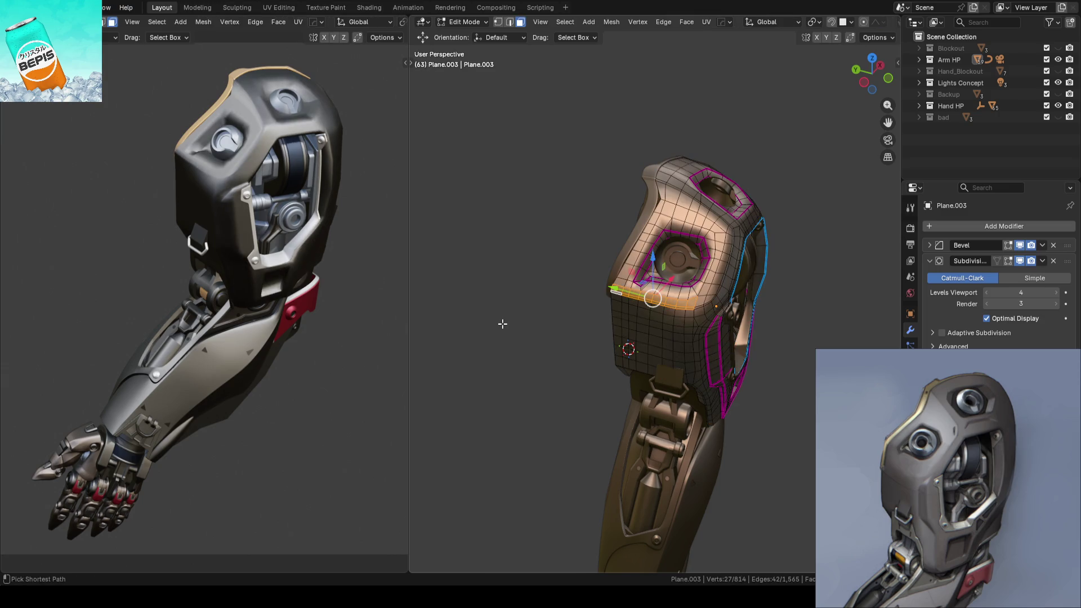
key("2")
key("ctrl+s")
scroll(502, 323, "up", 3)
mouse_move(502, 323)
middle_mouse_down()
mouse_move(636, 326)
mouse_move(571, 307)
mouse_move(527, 326)
mouse_move(608, 309)
mouse_move(619, 280)
middle_mouse_up()
key("alt+a")
key("1")
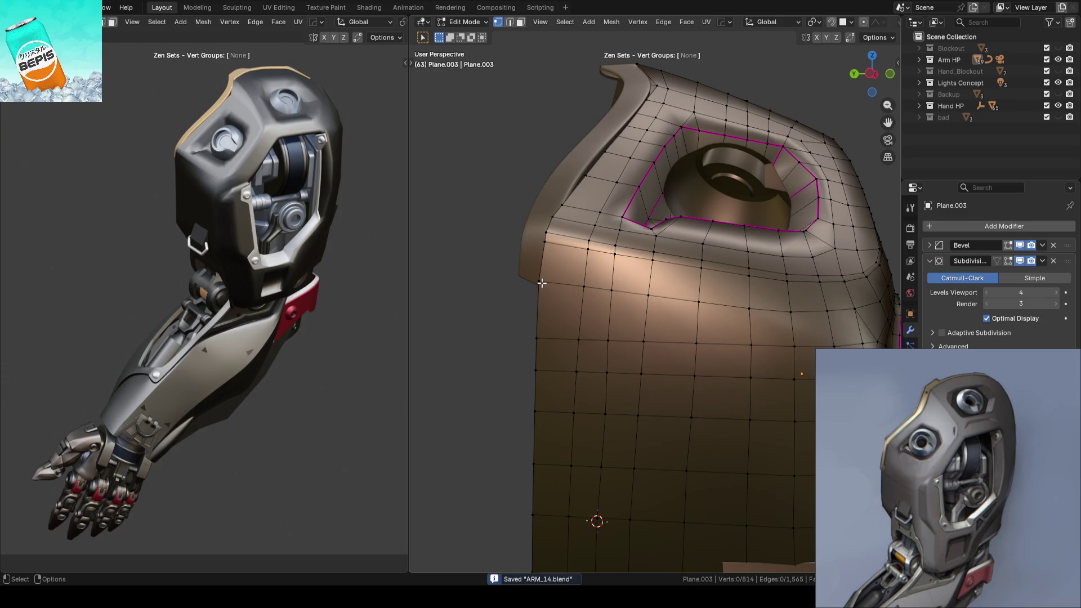
scroll(788, 324, "up", 2)
Step: Knife-cut a horizontal edge row across the shell and remove the stray piece
key("k")
left_click(855, 320)
left_click(482, 306)
key("Return")
left_click(747, 295)
key("ctrl+x")
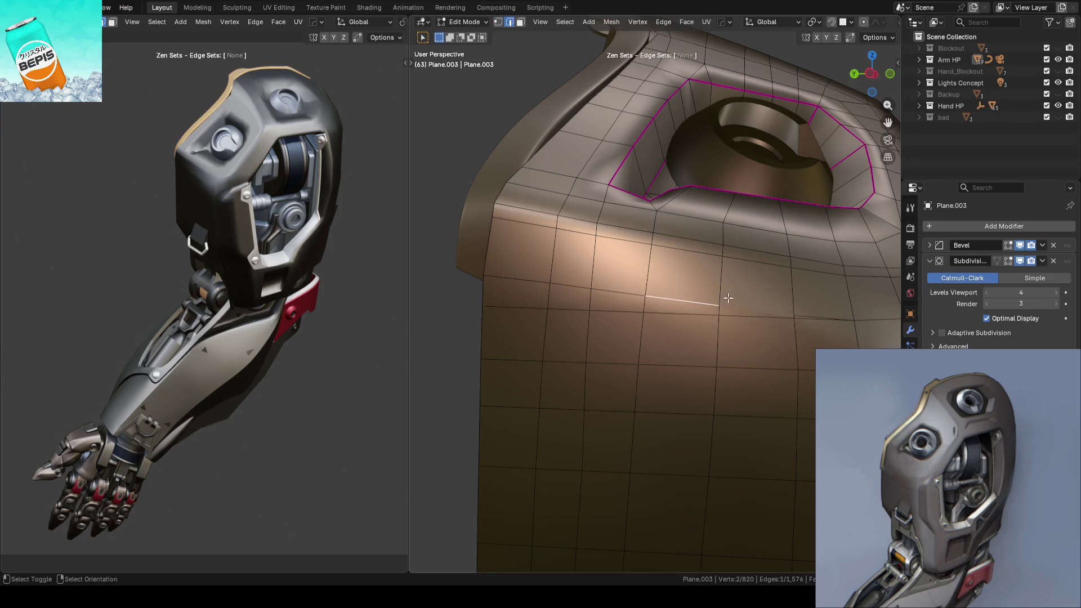
scroll(464, 302, "down", 4)
Step: Check the cut in Object Mode, save ARM_14.blend, and re-enter Edit Mode
key("Tab")
mouse_move(463, 303)
middle_mouse_down()
mouse_move(571, 324)
mouse_move(668, 290)
mouse_move(578, 289)
mouse_move(596, 299)
mouse_move(616, 285)
middle_mouse_up()
key("ctrl+s")
scroll(687, 292, "up", 4)
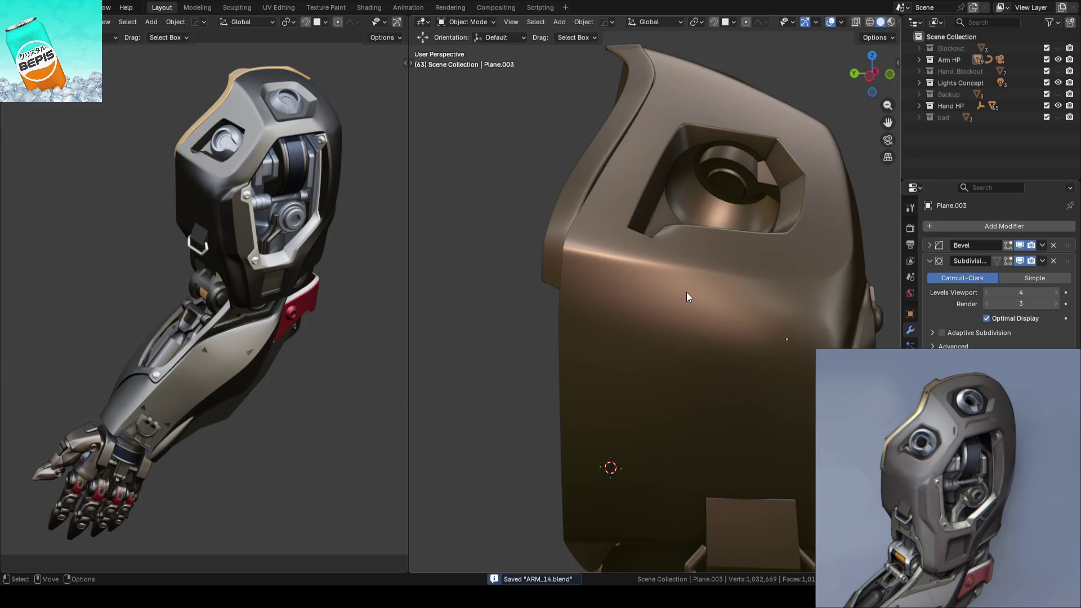
key("Tab")
scroll(624, 296, "down", 1)
scroll(624, 297, "up", 2)
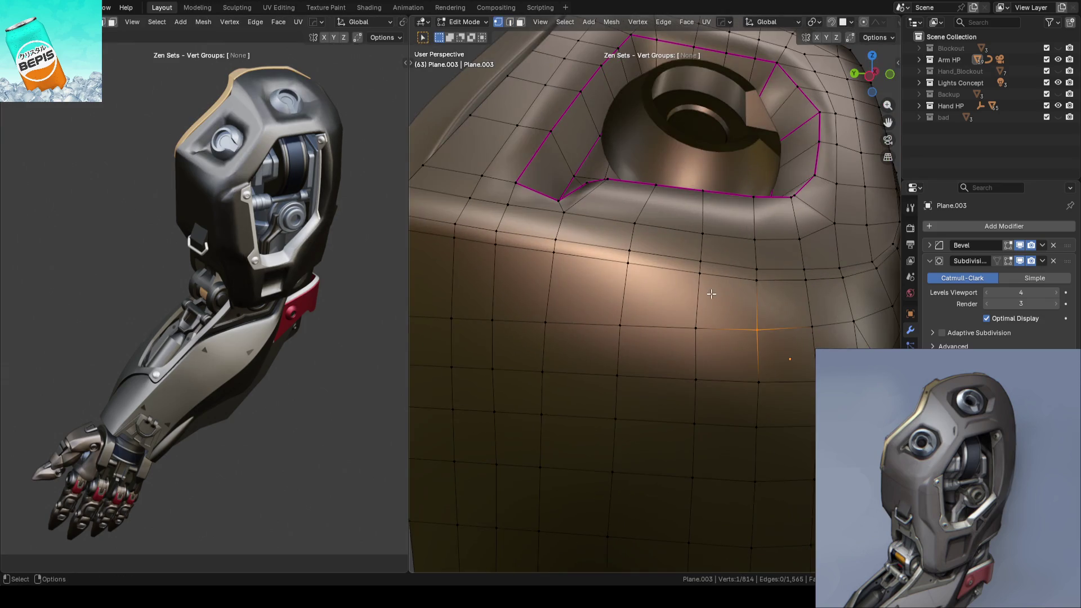
Step: Slide a vertex beneath the eye socket and knife another horizontal cut
key("g")
key("g")
left_click(806, 288)
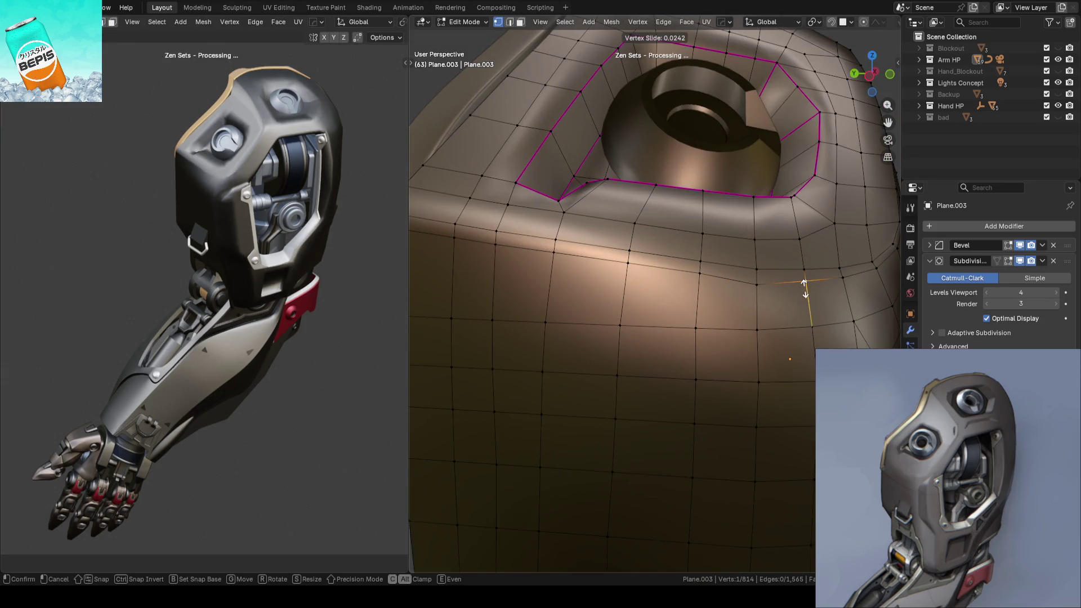
key("k")
scroll(777, 281, "down", 3)
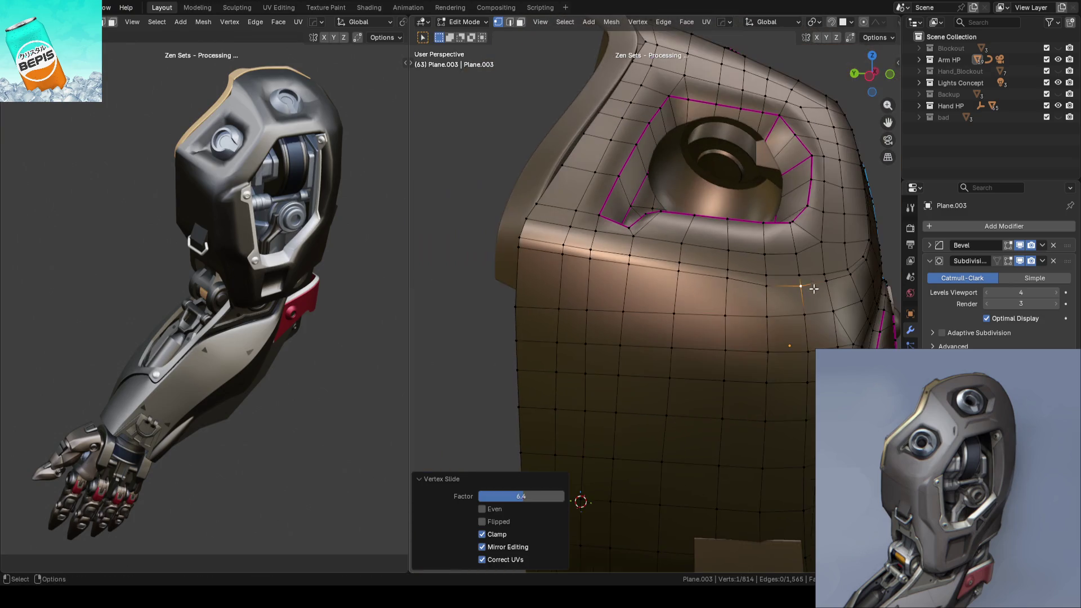
left_click(766, 285)
left_click(515, 281)
key("Return")
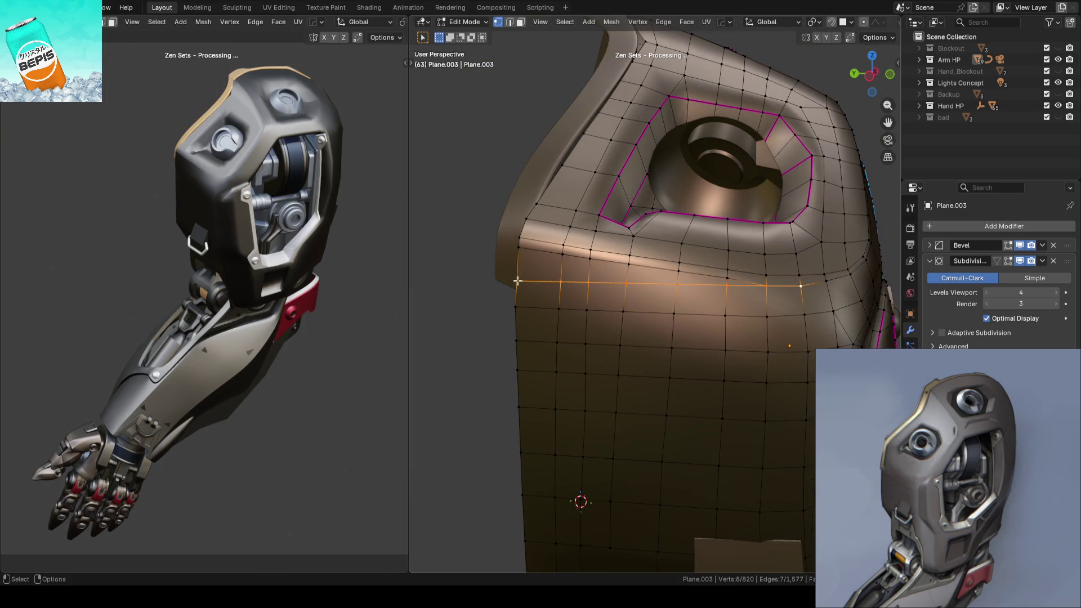
Step: Leave Edit Mode and save the file
key("Tab")
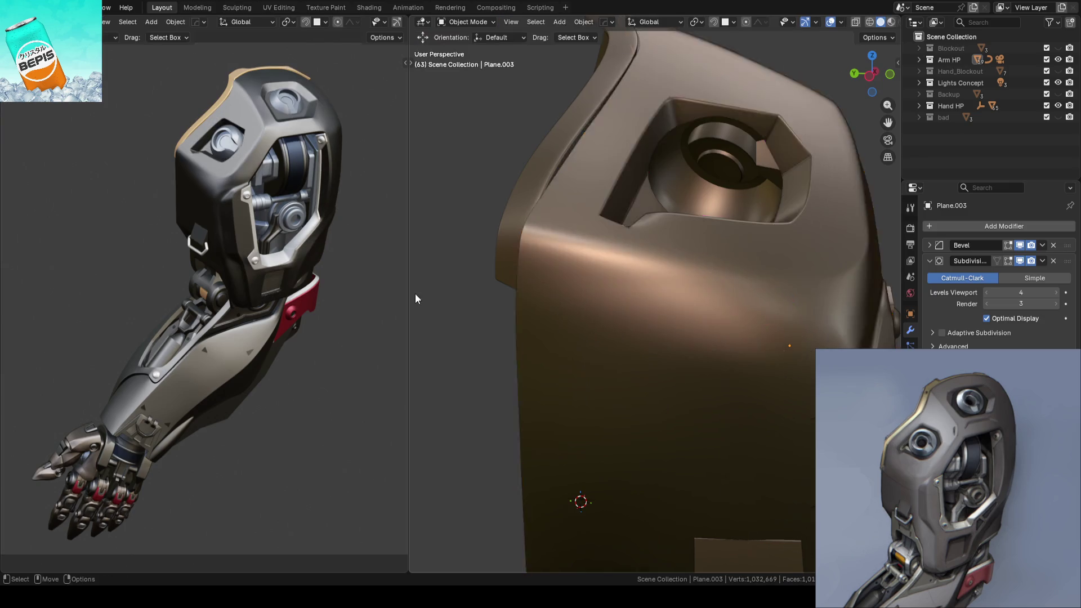
scroll(626, 268, "down", 3)
key("ctrl+s")
Step: Orbit and zoom around the smoothed shell from several sides, then select the upper shell
mouse_move(626, 264)
middle_mouse_down()
mouse_move(590, 296)
mouse_move(572, 288)
mouse_move(583, 286)
middle_mouse_up()
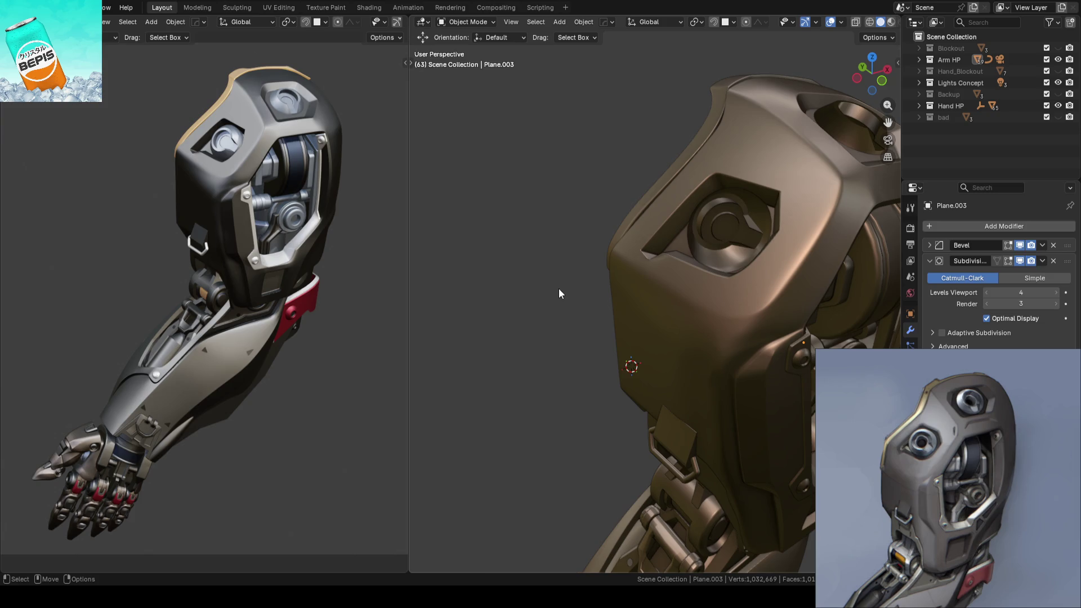
scroll(558, 289, "up", 3)
mouse_move(527, 296)
middle_mouse_down()
mouse_move(572, 242)
mouse_move(645, 244)
mouse_move(670, 257)
mouse_move(541, 266)
mouse_move(491, 285)
mouse_move(482, 260)
mouse_move(567, 288)
mouse_move(549, 307)
middle_mouse_up()
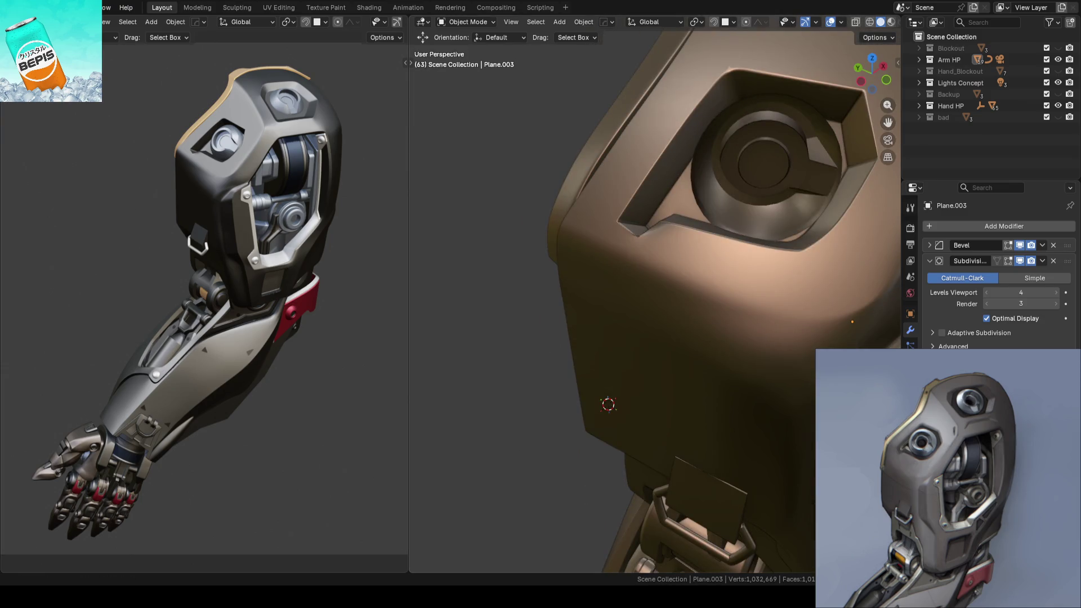
scroll(571, 285, "down", 4)
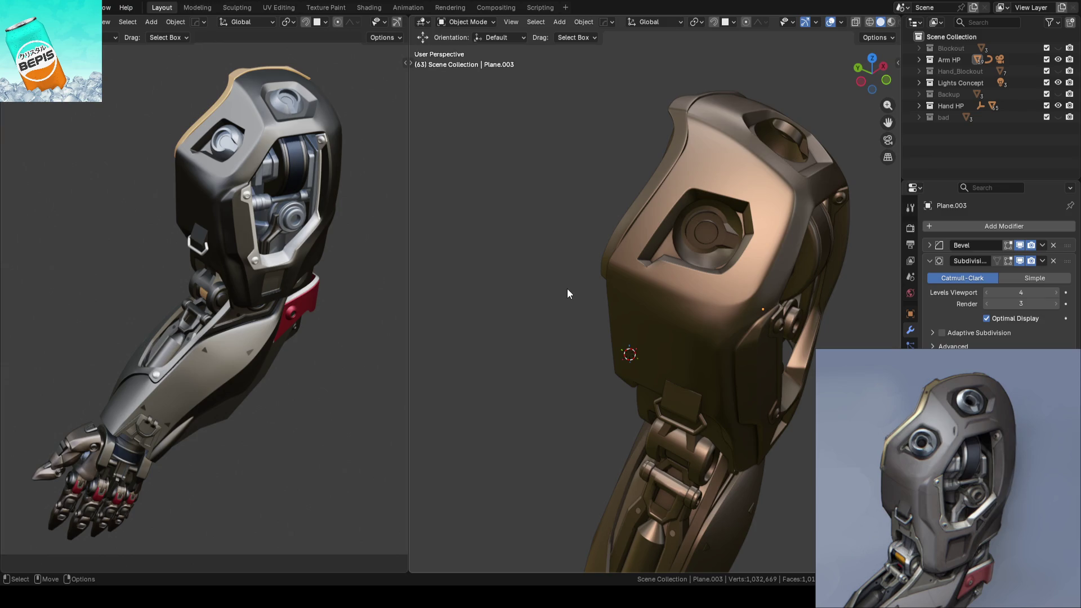
scroll(566, 288, "up", 2)
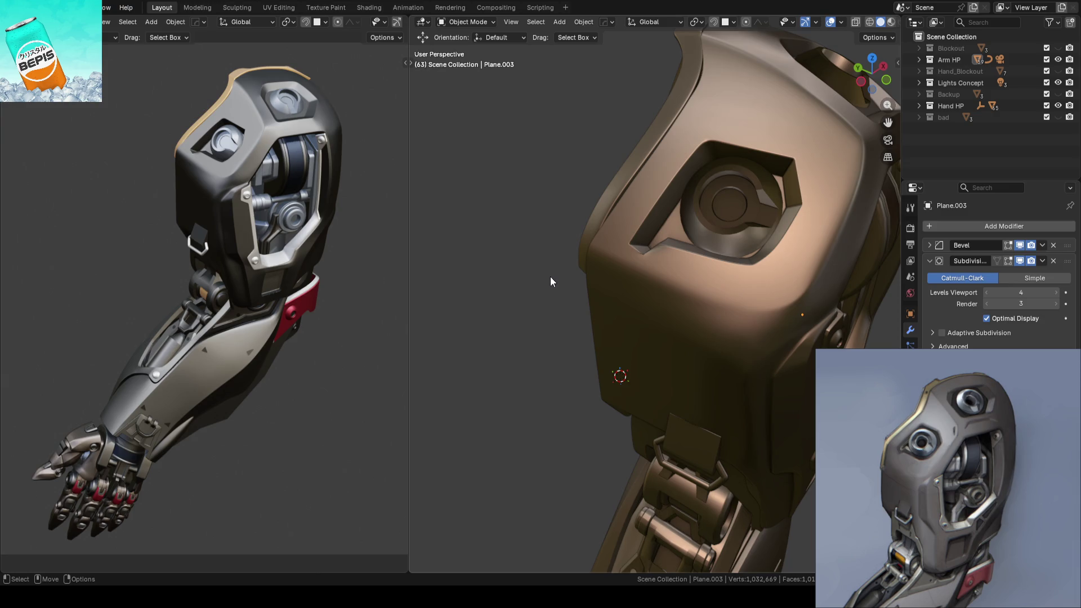
left_click(801, 309)
Step: In Edit Mode, clear the selection and box-select the faces below the eye socket
key("Tab")
middle_click_drag(801, 309, 751, 348)
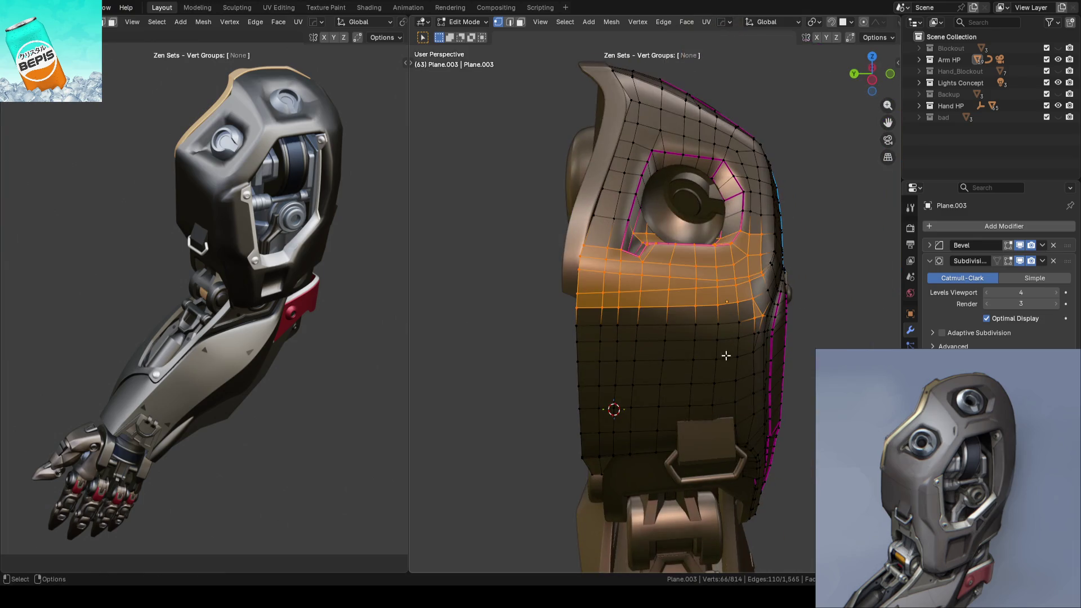
scroll(514, 380, "up", 5)
key("alt+a")
scroll(596, 336, "down", 3)
left_click_drag(480, 235, 566, 296)
scroll(571, 345, "up", 3)
scroll(480, 321, "down", 2)
Step: Return to Object Mode, save, and orbit around the arm
key("Tab")
scroll(463, 334, "up", 3)
key("ctrl+s")
mouse_move(463, 329)
middle_mouse_down()
mouse_move(581, 348)
mouse_move(519, 349)
mouse_move(523, 373)
mouse_move(643, 361)
mouse_move(599, 353)
mouse_move(545, 379)
mouse_move(522, 319)
mouse_move(606, 340)
middle_mouse_up()
Step: Re-enter Edit Mode, zoom in on the eye socket, and select the edge row below it
key("Tab")
mouse_move(483, 362)
middle_mouse_down()
mouse_move(683, 338)
mouse_move(560, 330)
mouse_move(466, 357)
mouse_move(586, 323)
mouse_move(695, 338)
middle_mouse_up()
scroll(647, 316, "up", 3)
left_click(530, 298)
middle_click_drag(647, 297, 628, 323)
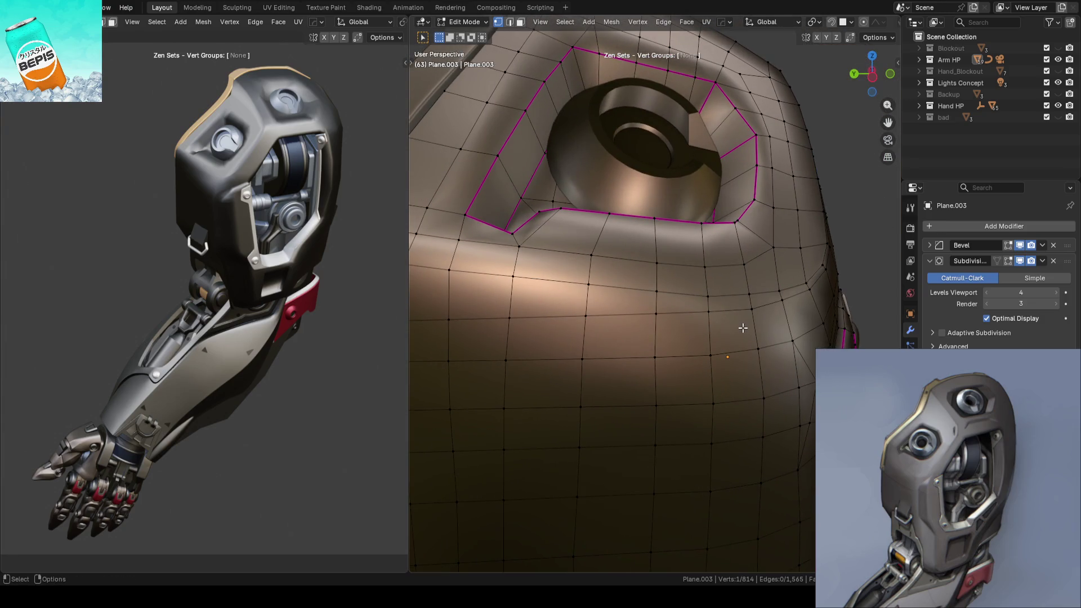
middle_click_drag(749, 314, 782, 309)
left_click(794, 306, "ctrl")
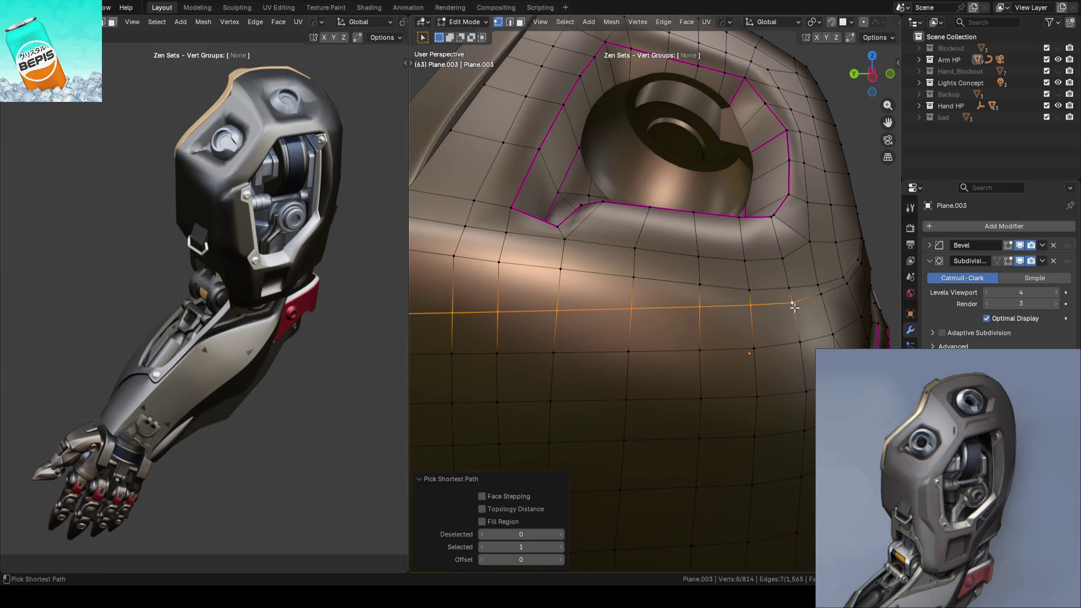
Step: Vertex-slide three vertices below the eye socket along their edges, then return to Object Mode
left_click(821, 294)
key("shift+v")
left_click(826, 303)
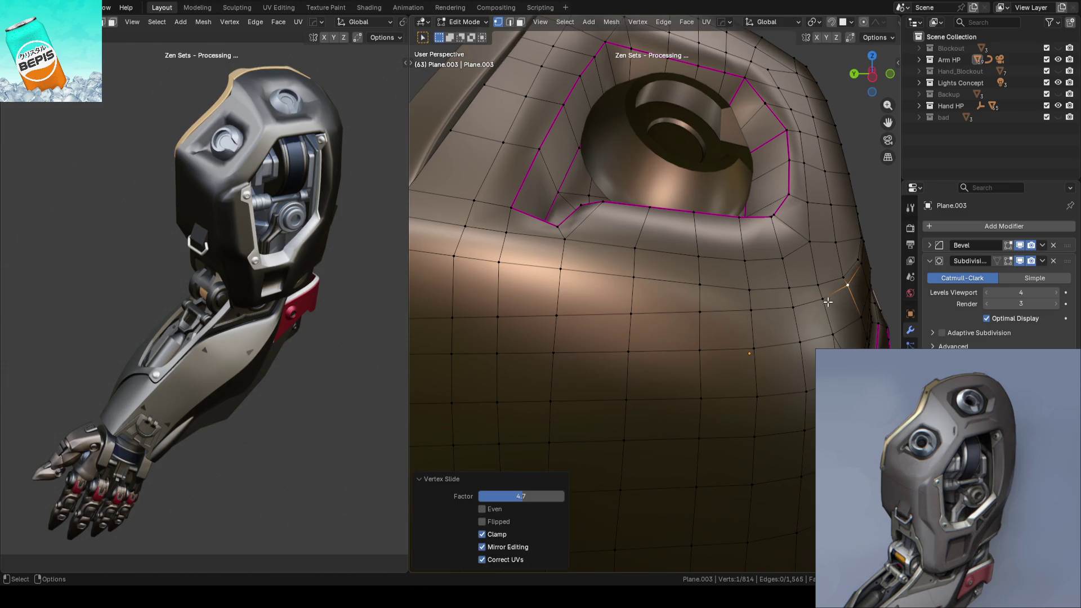
left_click(700, 315)
key("shift+v")
left_click(701, 320)
left_click(751, 313)
key("shift+v")
left_click(758, 317)
scroll(788, 298, "down", 5)
key("Tab")
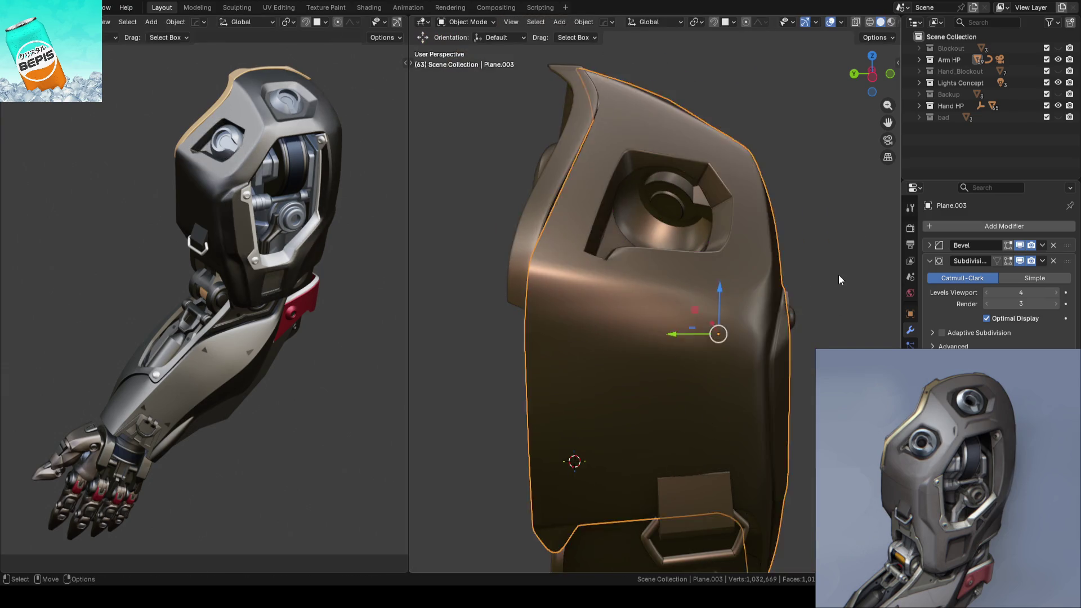
Step: Deselect the shell, save, and orbit around the arm
left_click(839, 279)
key("ctrl+s")
mouse_move(696, 325)
middle_mouse_down()
mouse_move(732, 323)
mouse_move(644, 328)
mouse_move(591, 384)
mouse_move(704, 357)
mouse_move(585, 360)
mouse_move(654, 254)
middle_mouse_up()
Step: In Edit Mode, select the first face group from the Zen Sets sidebar and inspect it
key("Tab")
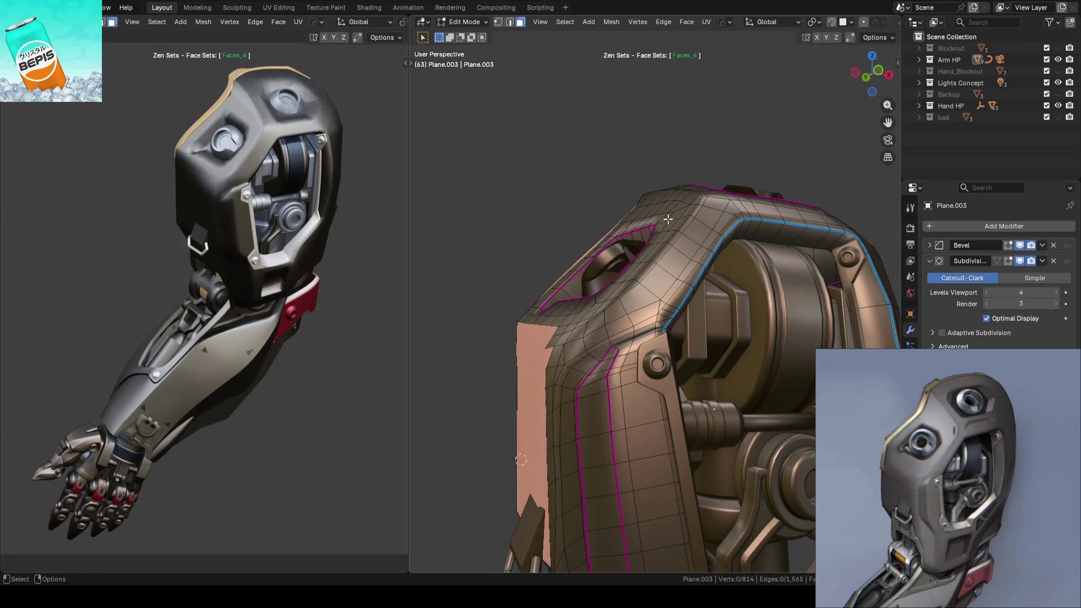
scroll(669, 220, "up", 2)
key("n")
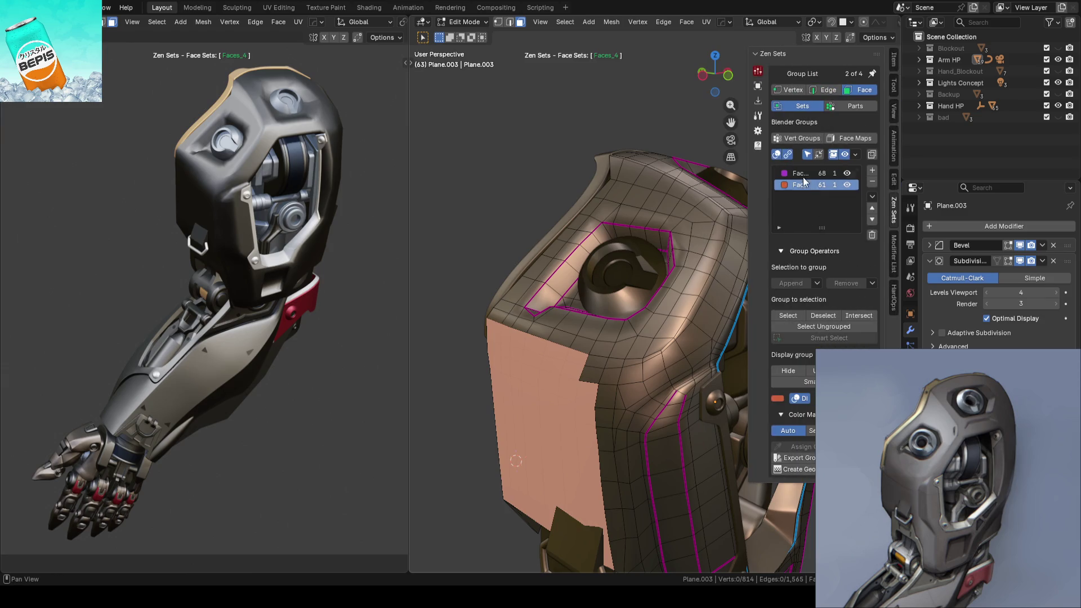
left_click(799, 173)
mouse_move(619, 253)
middle_mouse_down()
mouse_move(562, 237)
mouse_move(515, 362)
middle_mouse_up()
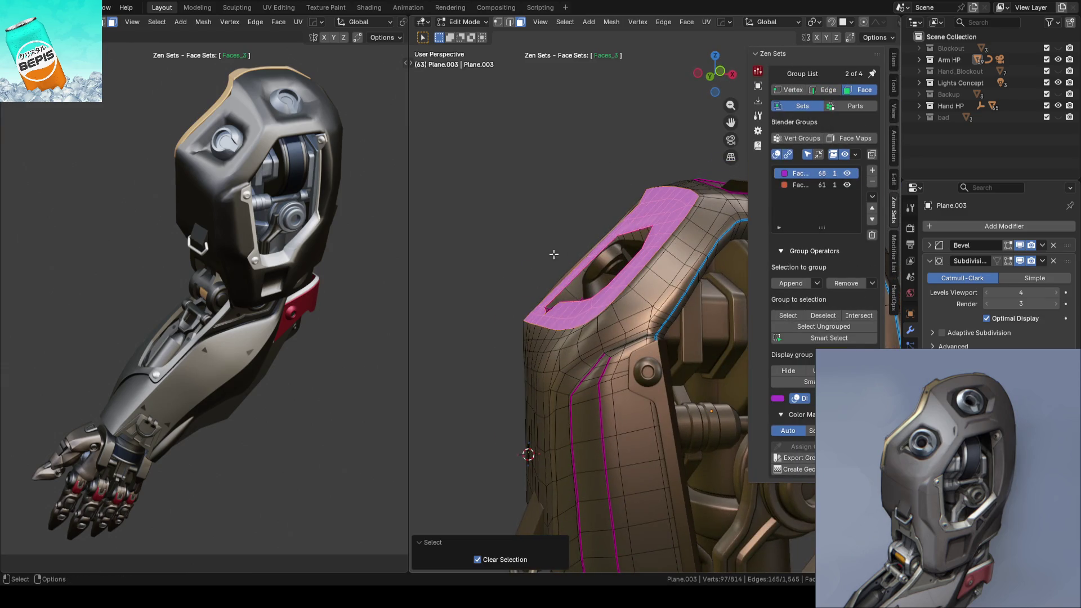
mouse_move(500, 305)
middle_mouse_down()
mouse_move(507, 287)
mouse_move(535, 274)
mouse_move(478, 241)
middle_mouse_up()
Step: Return to Object Mode, deselect the shell, save, and close the Zen Sets sidebar
key("Tab")
left_click(478, 239)
key("ctrl+s")
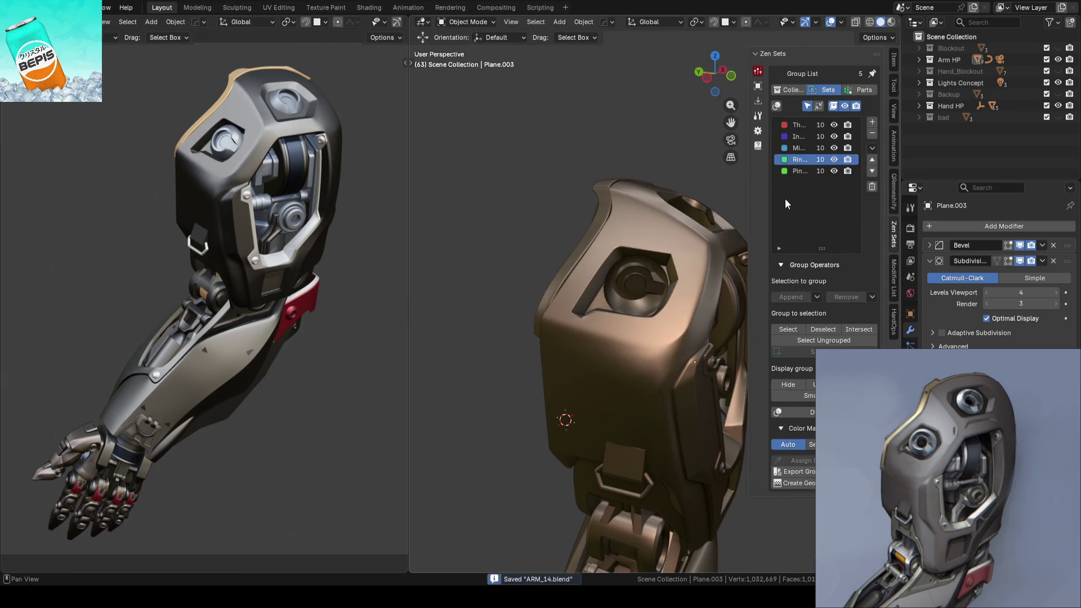
scroll(558, 249, "down", 3)
key("n")
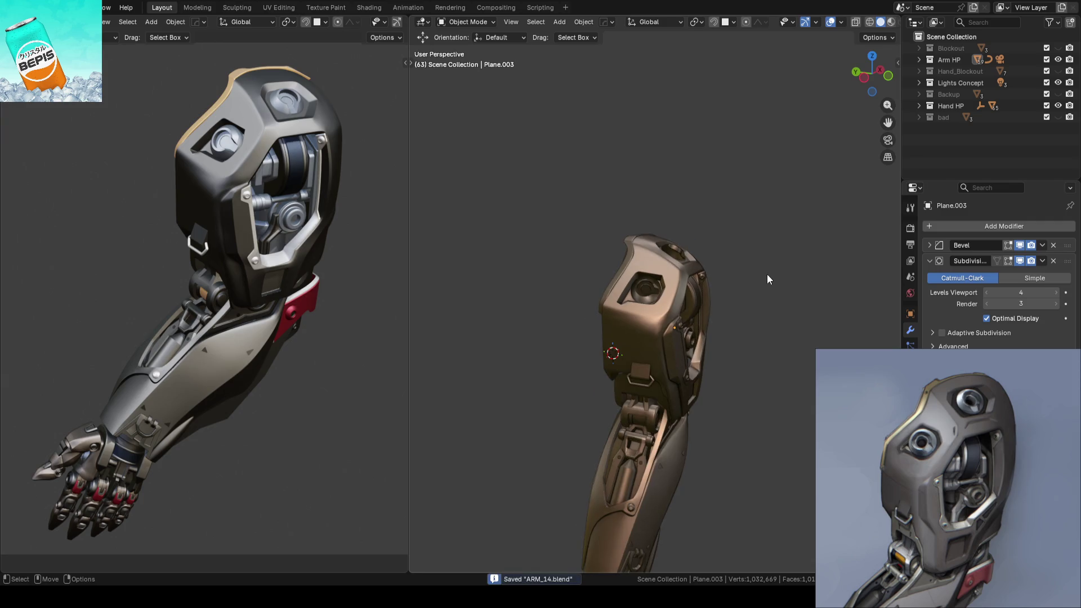
scroll(767, 274, "up", 4)
mouse_move(767, 274)
middle_mouse_down()
mouse_move(755, 335)
mouse_move(720, 320)
middle_mouse_up()
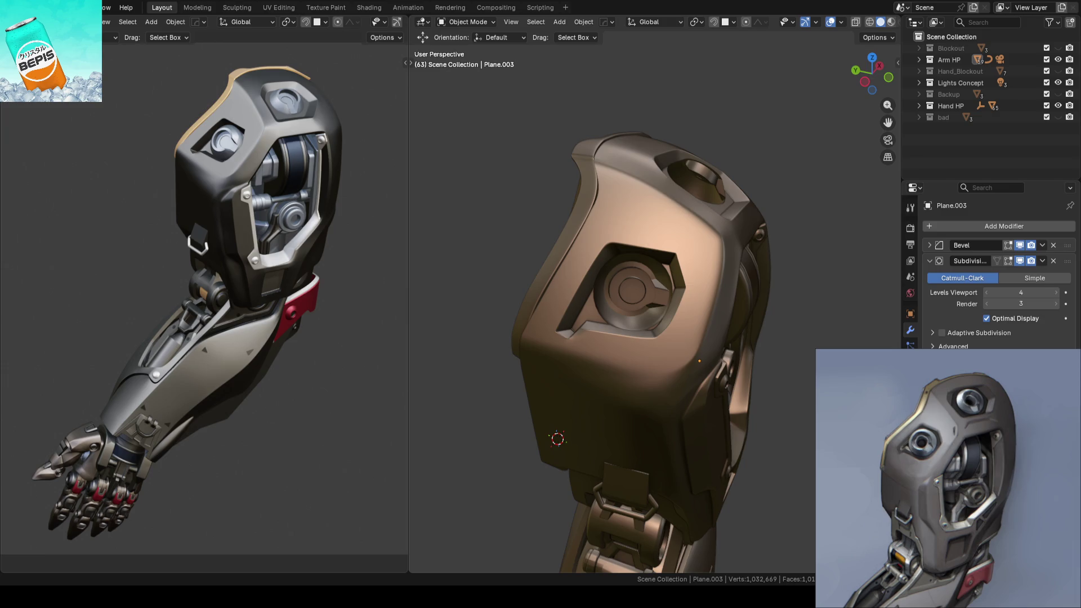
middle_click_drag(574, 291, 636, 304)
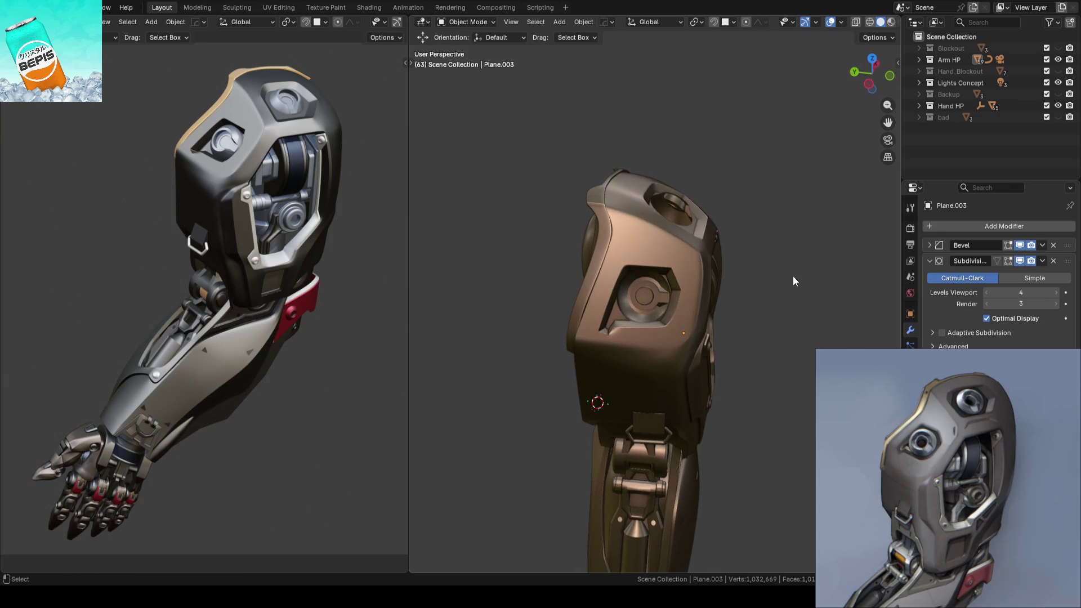
key("ctrl+s")
scroll(793, 276, "up", 4)
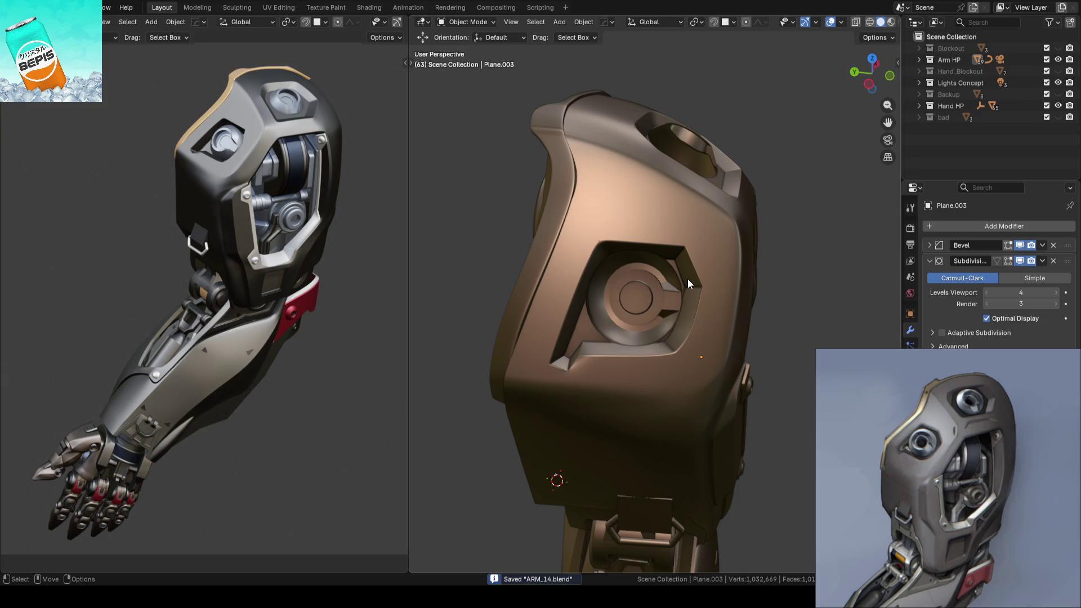
scroll(687, 281, "down", 3)
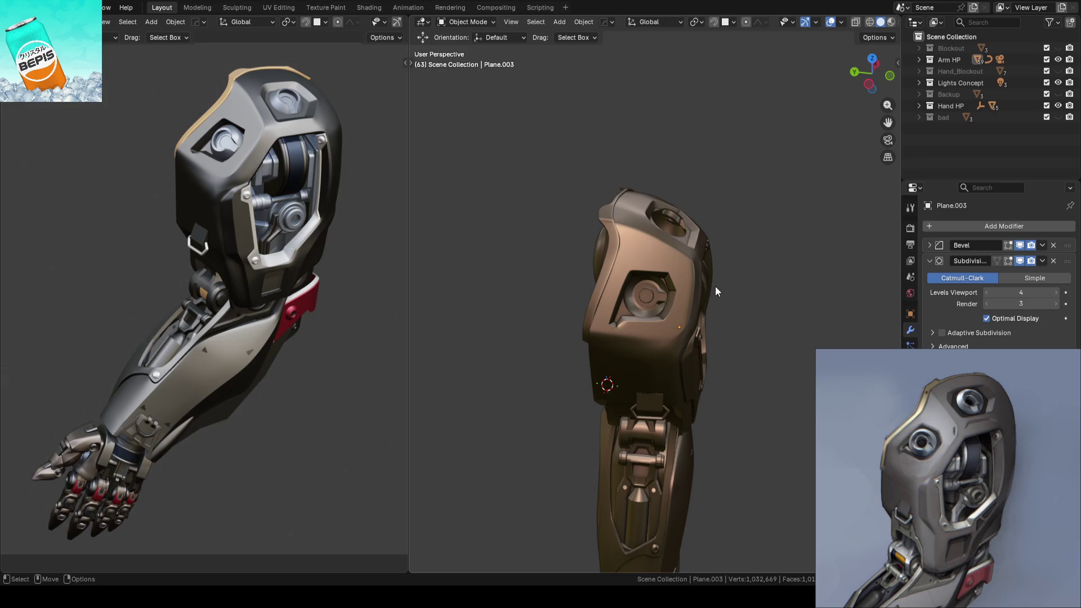
middle_click_drag(712, 286, 732, 237)
scroll(715, 254, "up", 5)
mouse_move(700, 272)
middle_mouse_down()
mouse_move(653, 231)
mouse_move(630, 240)
mouse_move(673, 261)
mouse_move(633, 259)
mouse_move(659, 270)
middle_mouse_up()
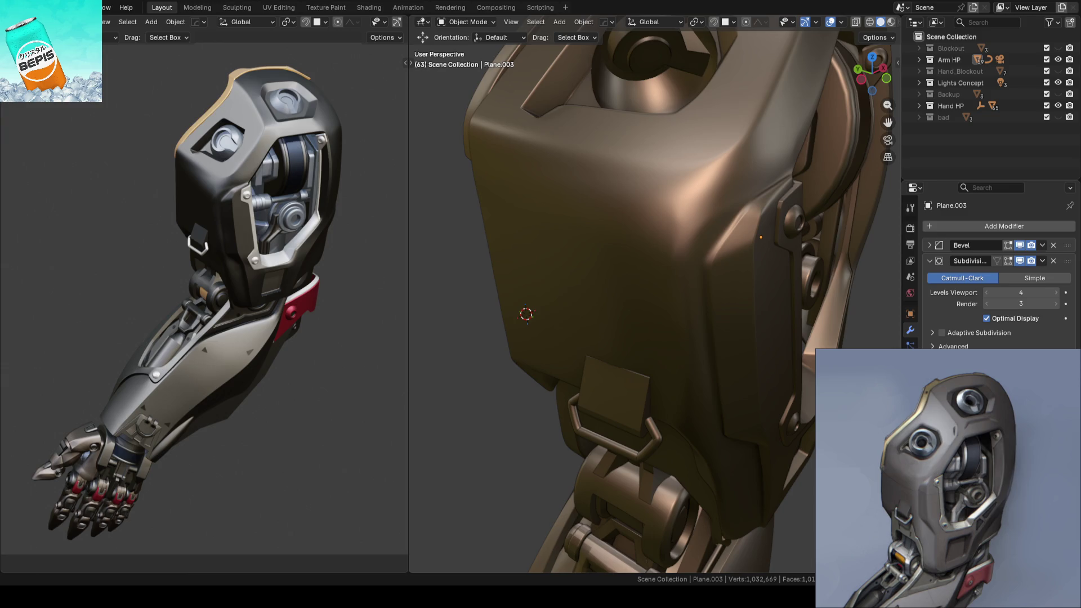
scroll(670, 313, "down", 3)
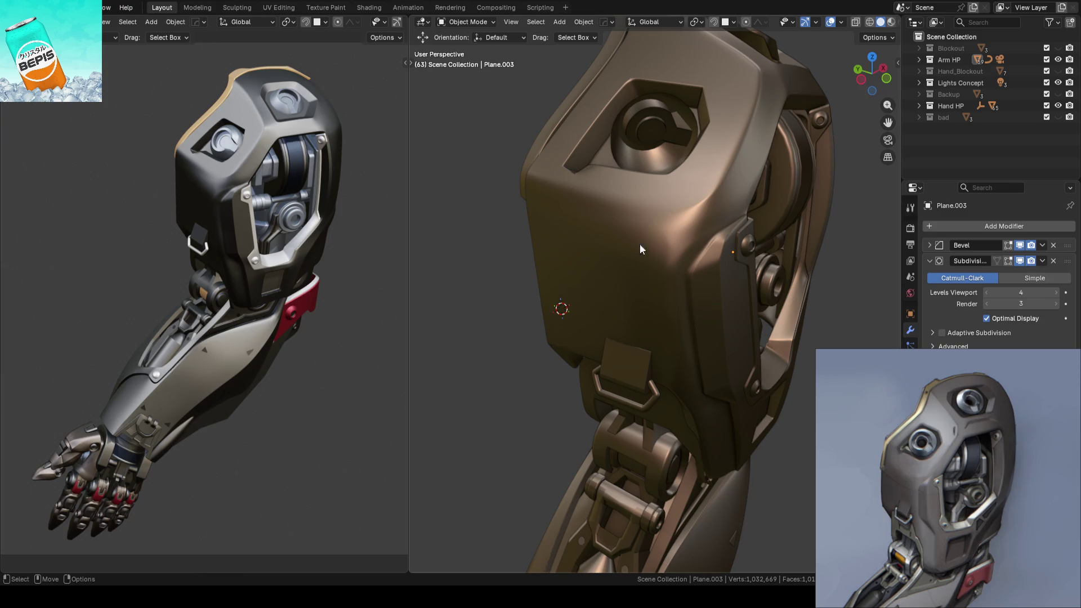
mouse_move(647, 244)
middle_mouse_down()
mouse_move(624, 264)
mouse_move(659, 235)
mouse_move(688, 234)
mouse_move(605, 241)
mouse_move(622, 229)
mouse_move(605, 214)
mouse_move(647, 181)
middle_mouse_up()
scroll(636, 237, "up", 3)
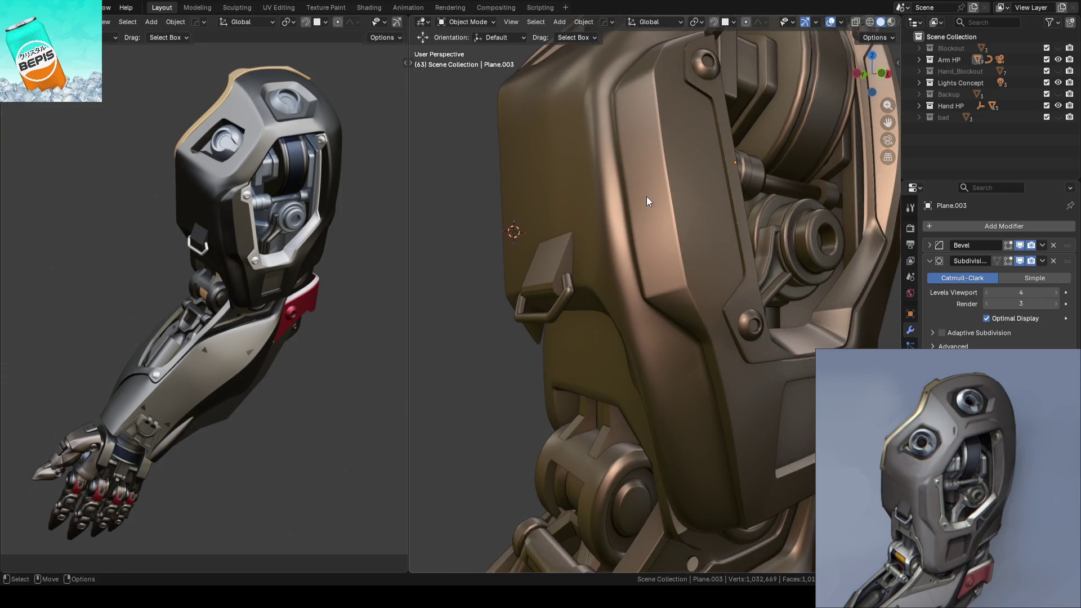
left_click(674, 228)
Step: Create a transform orientation from a seam edge and box-select the nearby seam vertices and faces
key("Tab")
left_click(680, 248)
key("ctrl+alt+space")
key("1")
scroll(692, 276, "up", 2)
mouse_move(629, 272)
left_mouse_down("shift")
mouse_move(748, 319)
mouse_move(750, 330)
left_mouse_up("shift")
left_click_drag(677, 321, 753, 374, "shift")
Step: Circle-select four more seam vertices and move the selection along Y
key("shift+space")
key("g")
middle_click_drag(702, 289, 699, 285)
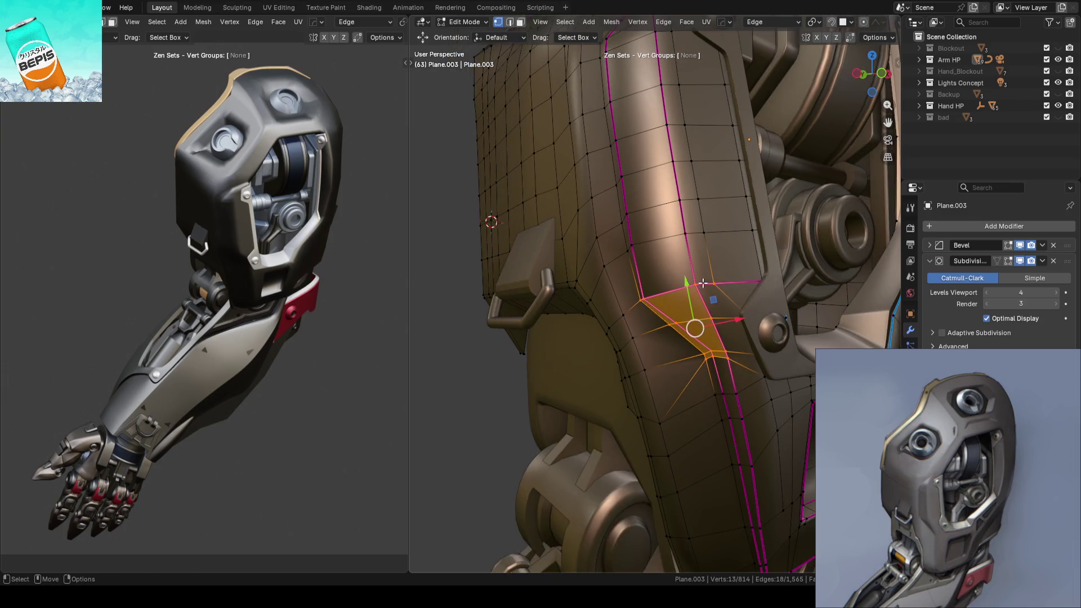
key("c")
mouse_move(643, 230)
left_mouse_down()
mouse_move(637, 216)
mouse_move(700, 212)
mouse_move(674, 241)
left_mouse_up()
key("Escape")
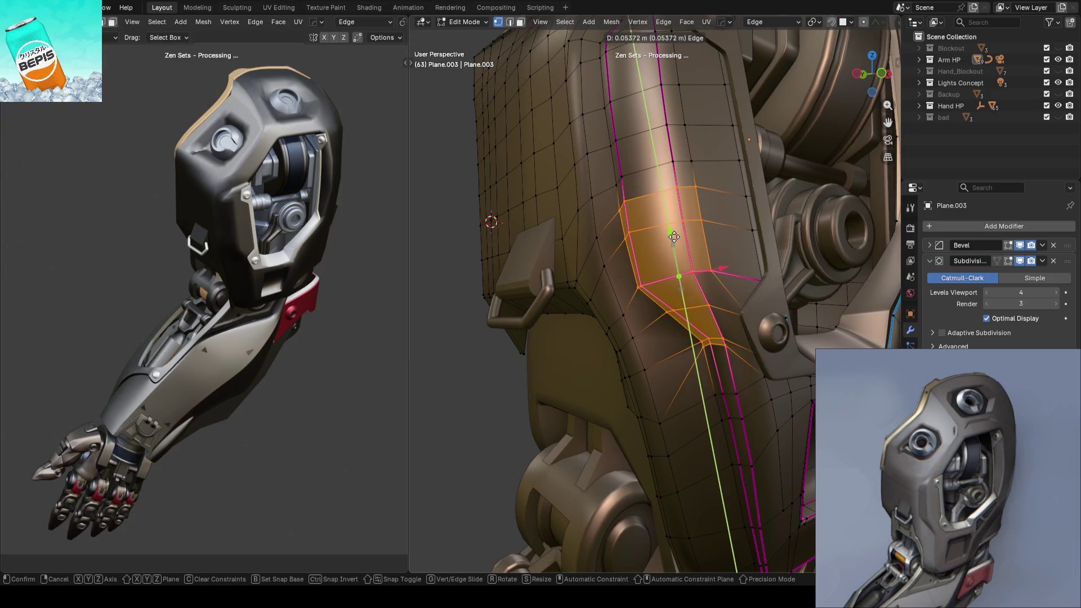
left_click(674, 241)
Step: Extend the selection upward along the seam and shift those faces slightly along Y
middle_click_drag(674, 240, 669, 238)
key("c")
mouse_move(669, 238)
left_mouse_down()
mouse_move(709, 231)
mouse_move(630, 205)
mouse_move(625, 169)
mouse_move(706, 170)
left_mouse_up()
key("Escape")
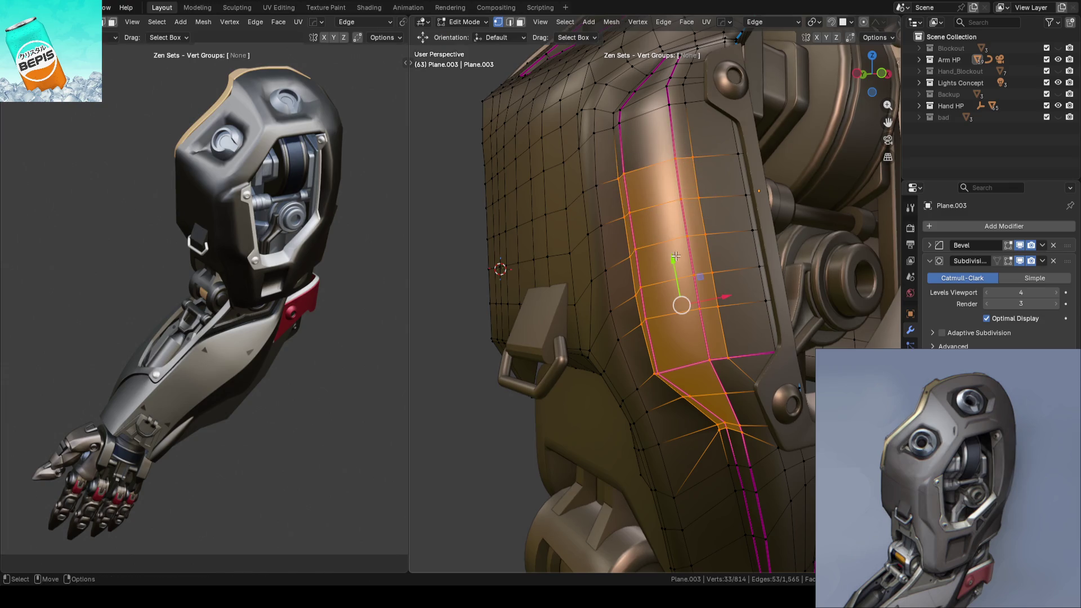
left_click_drag(674, 256, 674, 247)
Step: Select a fresh vertical strip of seam vertices and move it slightly up along Y
mouse_move(673, 247)
middle_mouse_down()
mouse_move(560, 246)
mouse_move(636, 248)
mouse_move(653, 289)
middle_mouse_up()
scroll(560, 246, "up", 3)
key("alt+a")
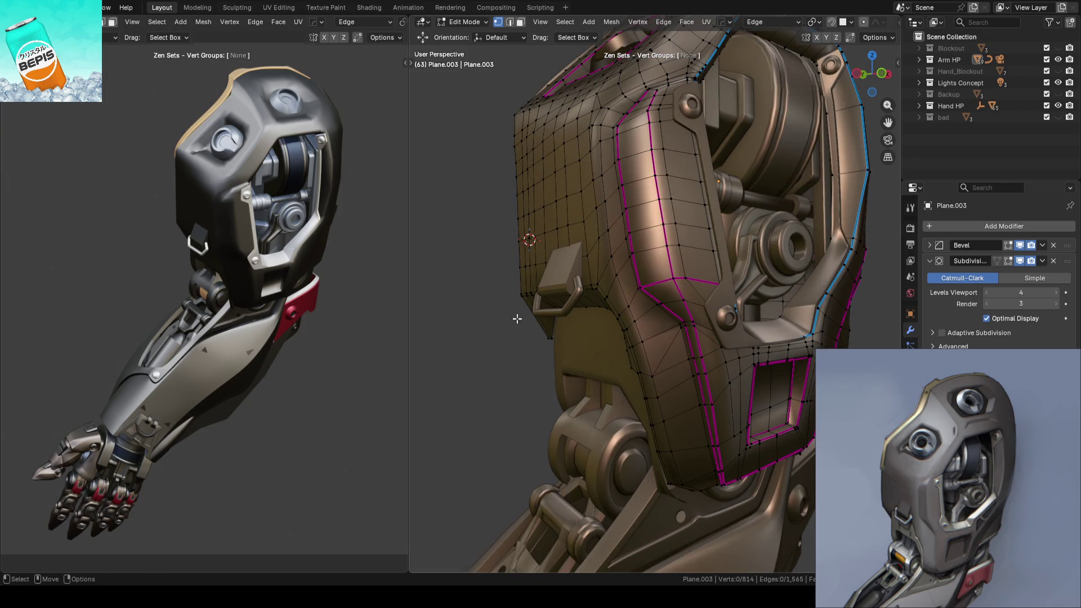
key("c")
mouse_move(642, 288)
left_mouse_down()
mouse_move(685, 282)
mouse_move(684, 355)
left_mouse_up()
key("Escape")
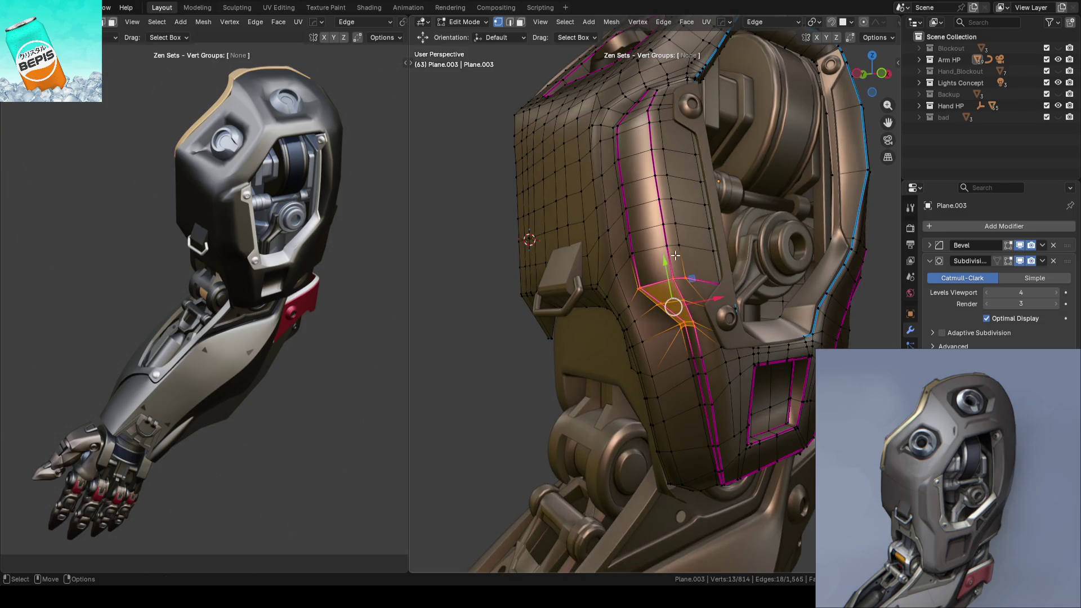
left_click_drag(674, 261, 660, 254)
Step: Return to Object Mode, save ARM_14.blend, and orbit around the whole arm
key("Tab")
scroll(487, 243, "down", 5)
key("ctrl+s")
mouse_move(487, 243)
middle_mouse_down()
mouse_move(629, 248)
mouse_move(582, 242)
mouse_move(616, 234)
mouse_move(579, 233)
mouse_move(600, 239)
mouse_move(660, 190)
mouse_move(653, 269)
middle_mouse_up()
scroll(650, 272, "up", 3)
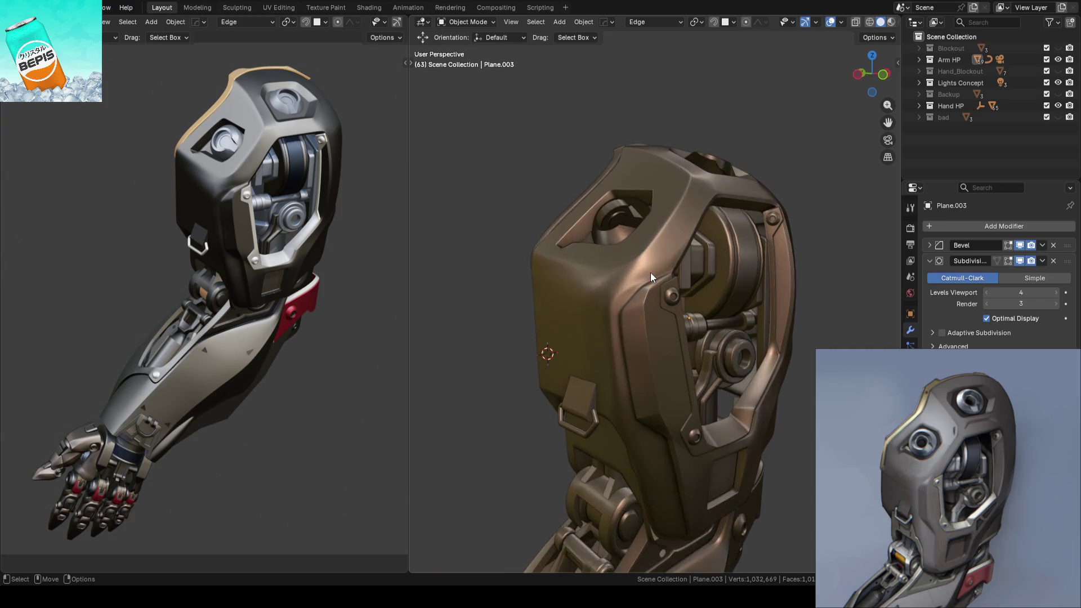
Step: Move a side-edge vertex -0.0037 m along Y in Global orientation, then save ARM_14.blend
key("Tab")
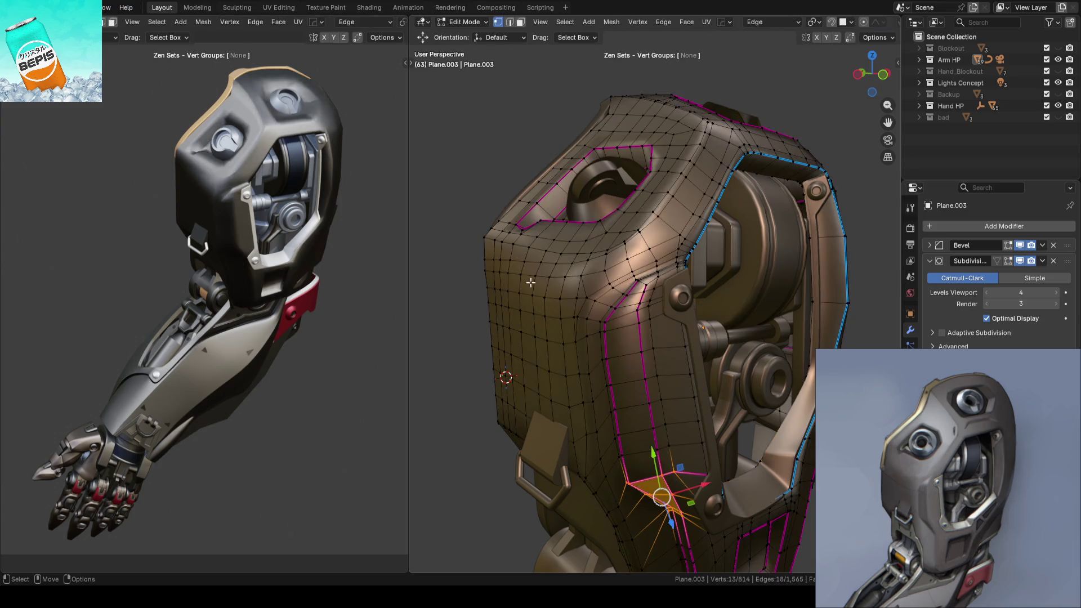
scroll(551, 285, "up", 5)
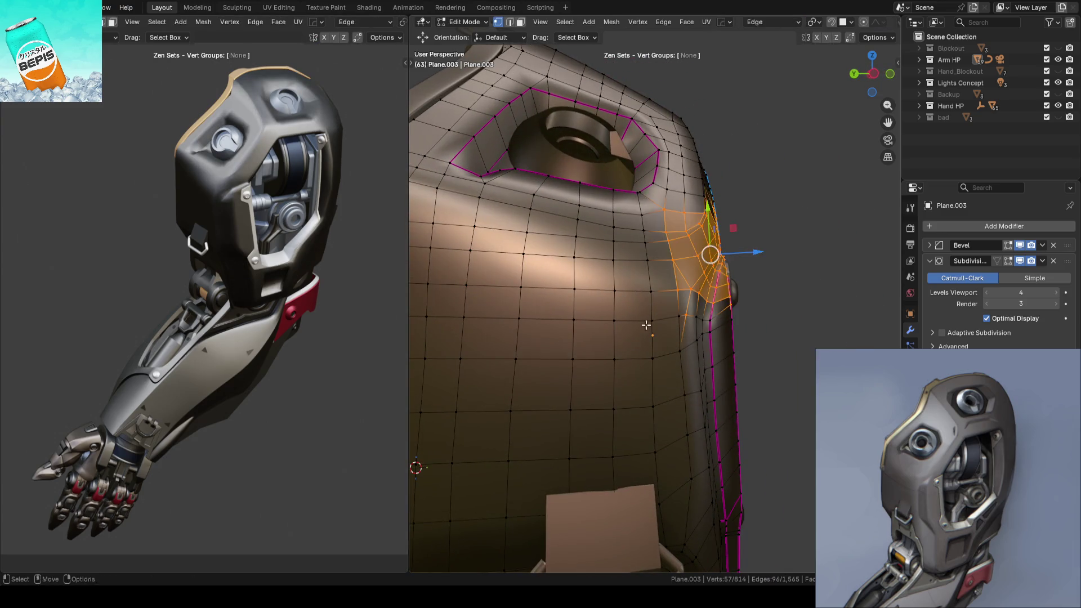
left_click(812, 255)
mouse_move(812, 255)
middle_mouse_down()
mouse_move(770, 275)
mouse_move(570, 270)
mouse_move(622, 316)
mouse_move(760, 296)
mouse_move(771, 267)
mouse_move(770, 282)
middle_mouse_up()
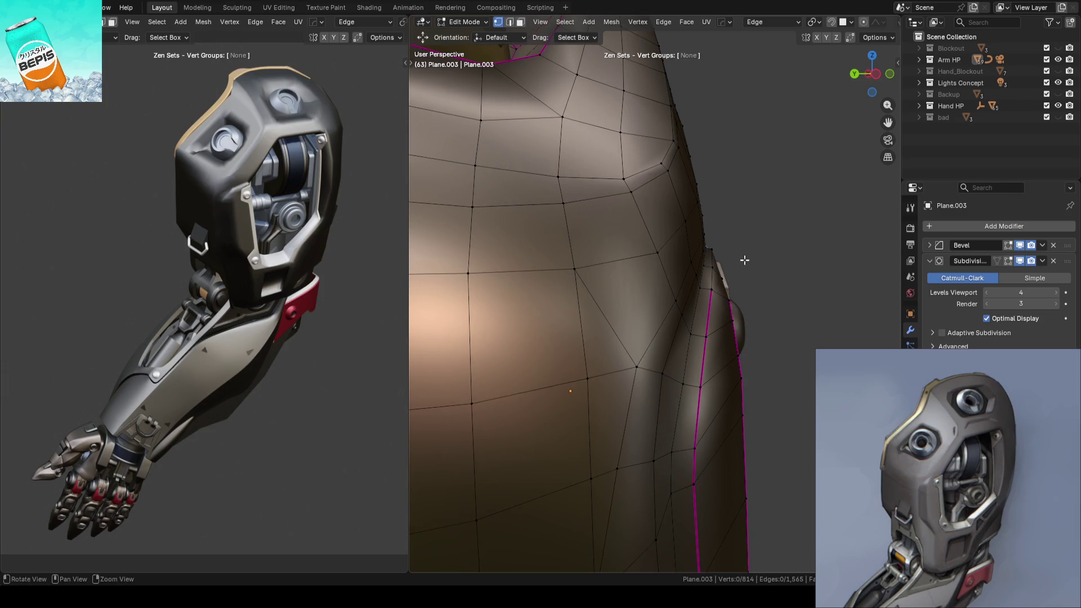
middle_click_drag(747, 259, 735, 258)
key("comma")
left_click(650, 261)
mouse_move(651, 261)
middle_mouse_down()
mouse_move(799, 246)
mouse_move(546, 278)
mouse_move(582, 265)
mouse_move(648, 280)
mouse_move(718, 275)
mouse_move(693, 265)
middle_mouse_up()
key("Tab")
key("ctrl+s")
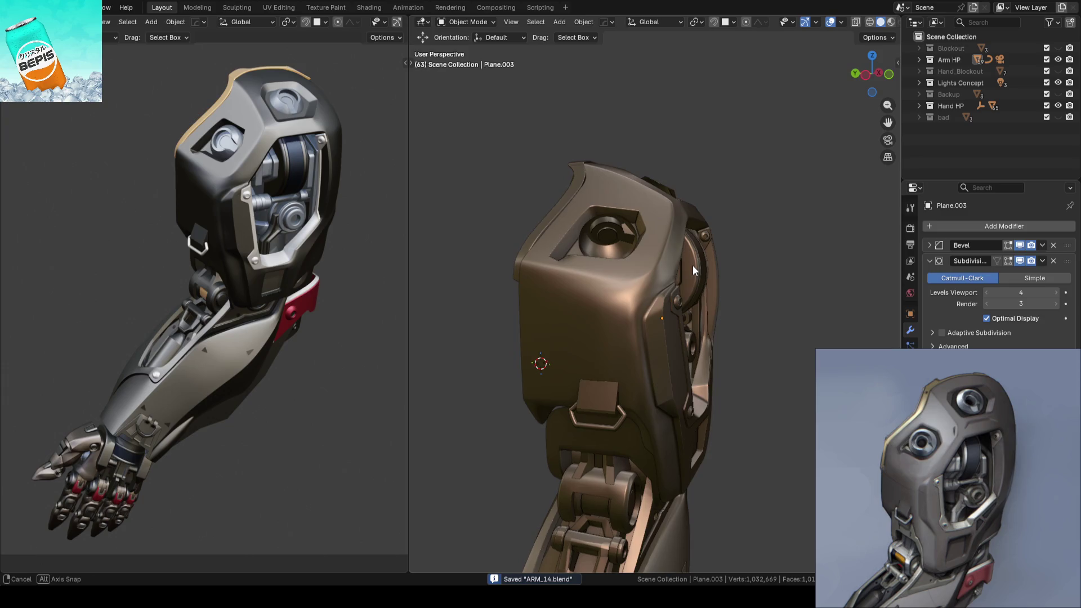
Step: In Edit Mode, view the shell from below and move a rim vertex along X
key("Tab")
scroll(692, 265, "up", 5)
mouse_move(694, 223)
middle_mouse_down()
mouse_move(669, 184)
mouse_move(687, 251)
mouse_move(711, 270)
mouse_move(720, 236)
mouse_move(707, 106)
mouse_move(711, 199)
middle_mouse_up()
scroll(721, 236, "down", 3)
scroll(703, 253, "up", 5)
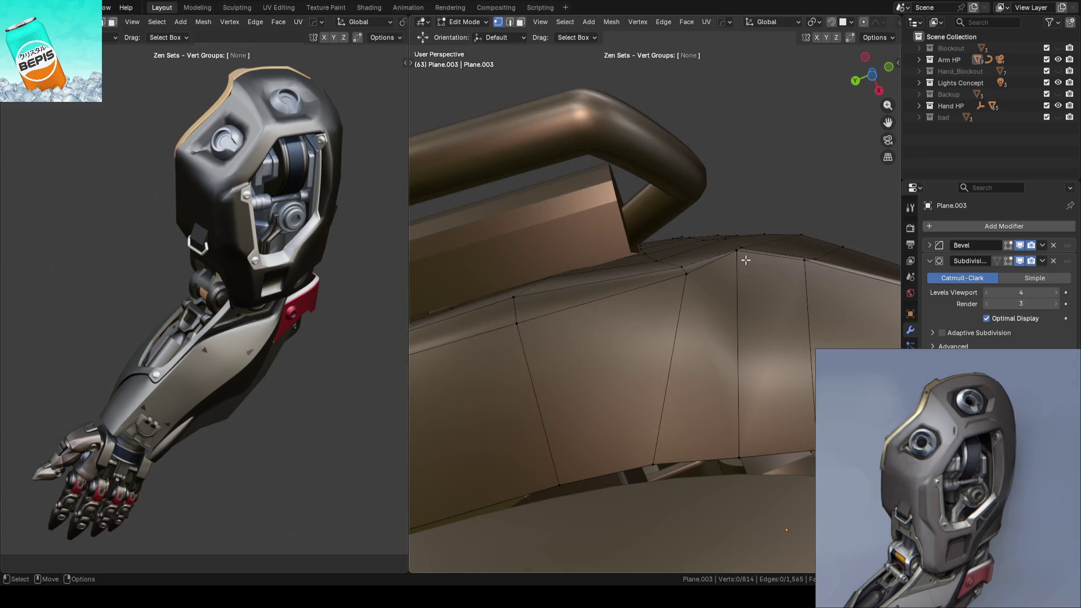
key("g")
key("x")
left_click(758, 290)
Step: Nudge that vertex further along X, vertex-slide a second rim vertex, and save
key("g")
key("x")
left_click(763, 286)
left_click(804, 260)
key("shift+v")
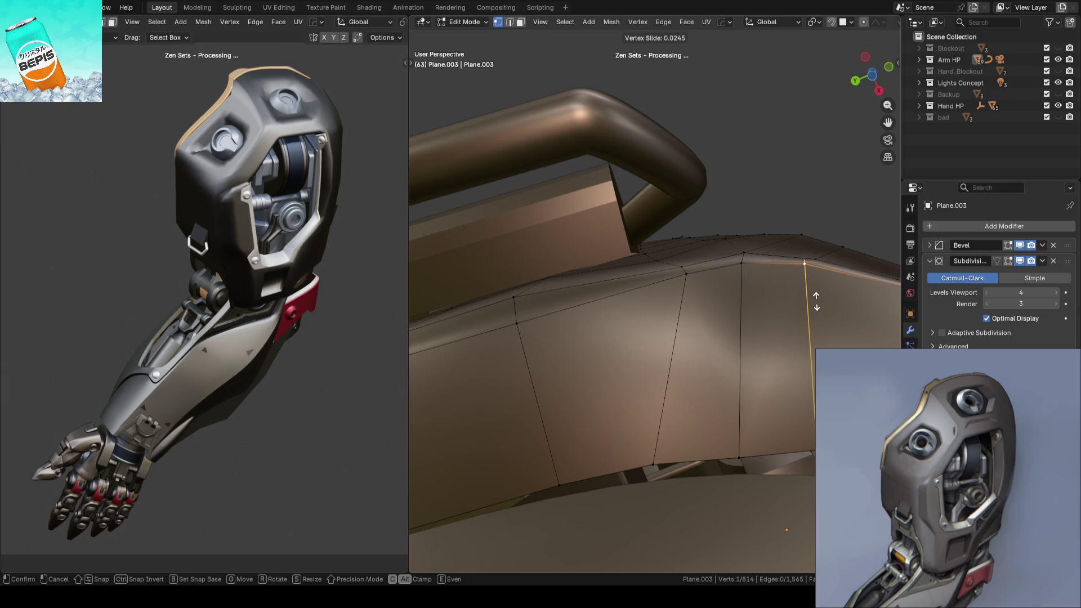
left_click(816, 309)
key("ctrl+s")
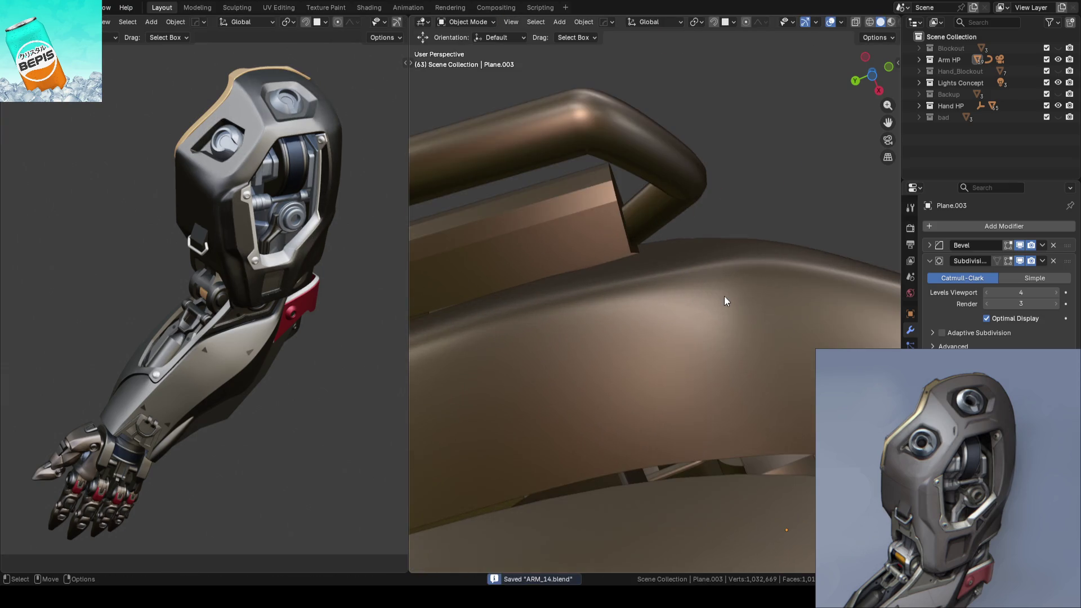
Step: Reposition the rim vertex twice more, undo the last change, return to Object Mode and save
key("g")
key("g")
left_click(704, 304)
key("g")
key("g")
left_click(745, 285)
key("ctrl+z")
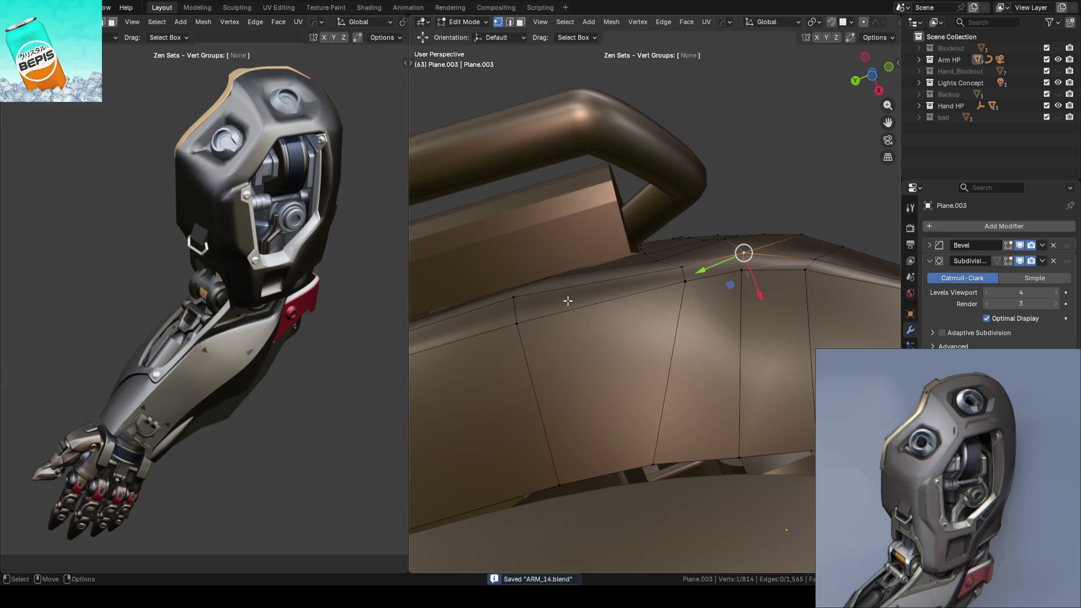
mouse_move(580, 297)
middle_mouse_down()
mouse_move(678, 277)
mouse_move(784, 169)
mouse_move(639, 272)
mouse_move(700, 286)
mouse_move(586, 295)
mouse_move(595, 300)
middle_mouse_up()
key("Tab")
key("ctrl+s")
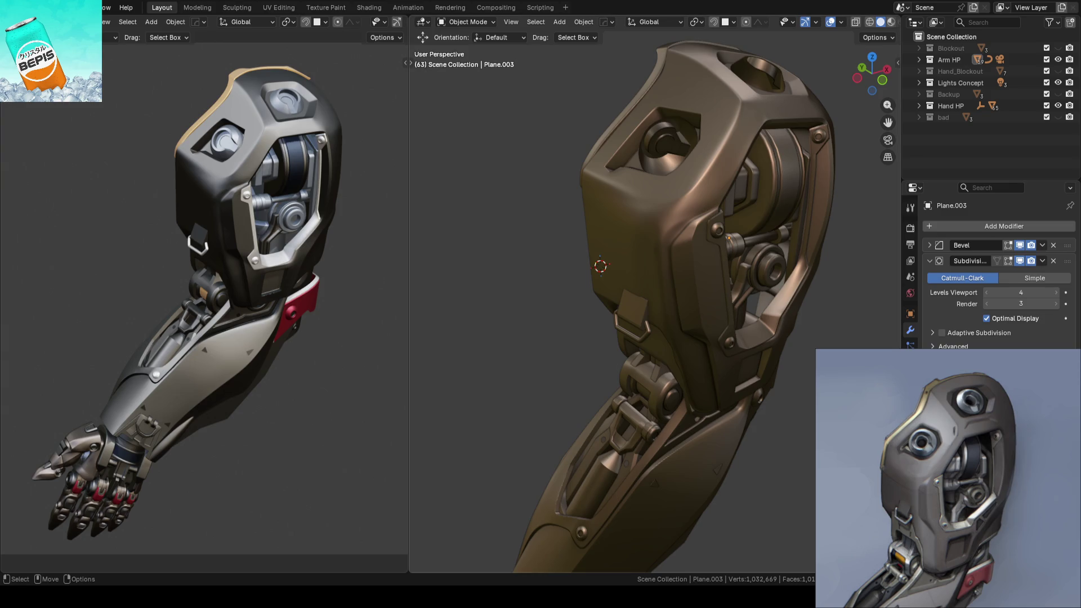
Step: Save ARM_14.blend and orbit to a more frontal view of the arm
key("ctrl+s")
mouse_move(535, 295)
middle_mouse_down()
mouse_move(603, 313)
mouse_move(660, 286)
mouse_move(643, 284)
mouse_move(689, 271)
middle_mouse_up()
scroll(689, 271, "up", 3)
Step: In Edit Mode, clear the edge selection and orbit out to view the shell's wireframe around the buckle
key("Tab")
key("b")
key("Escape")
mouse_move(866, 336)
middle_mouse_down()
mouse_move(665, 309)
mouse_move(665, 219)
middle_mouse_up()
scroll(664, 219, "up", 2)
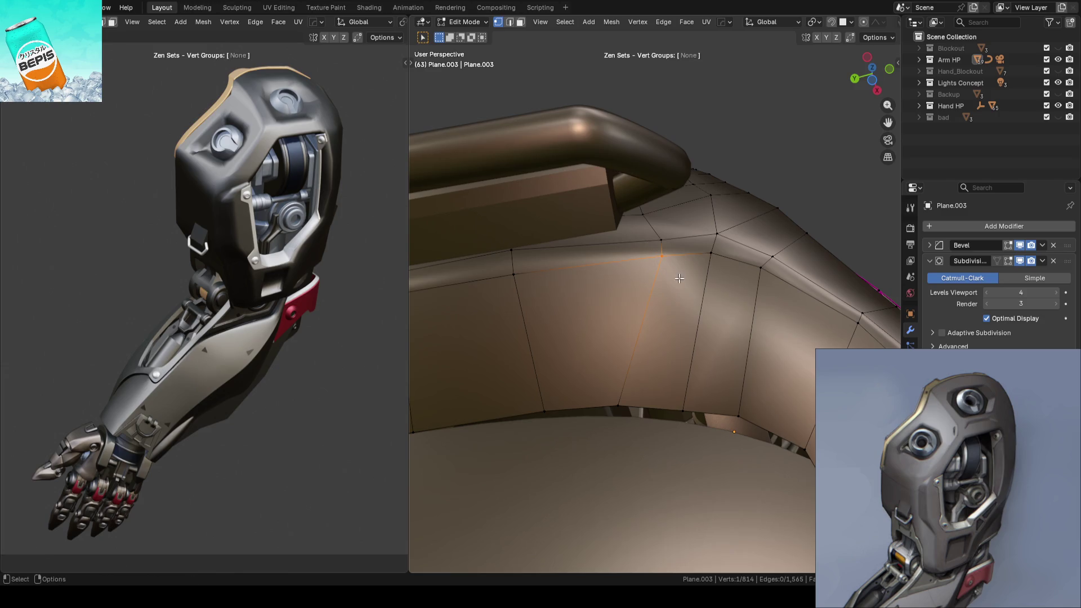
left_click(692, 244)
scroll(692, 244, "down", 3)
mouse_move(692, 244)
middle_mouse_down()
mouse_move(758, 196)
mouse_move(717, 225)
mouse_move(697, 312)
mouse_move(774, 313)
mouse_move(743, 248)
mouse_move(729, 307)
mouse_move(739, 252)
mouse_move(694, 286)
mouse_move(695, 276)
middle_mouse_up()
scroll(695, 265, "up", 3)
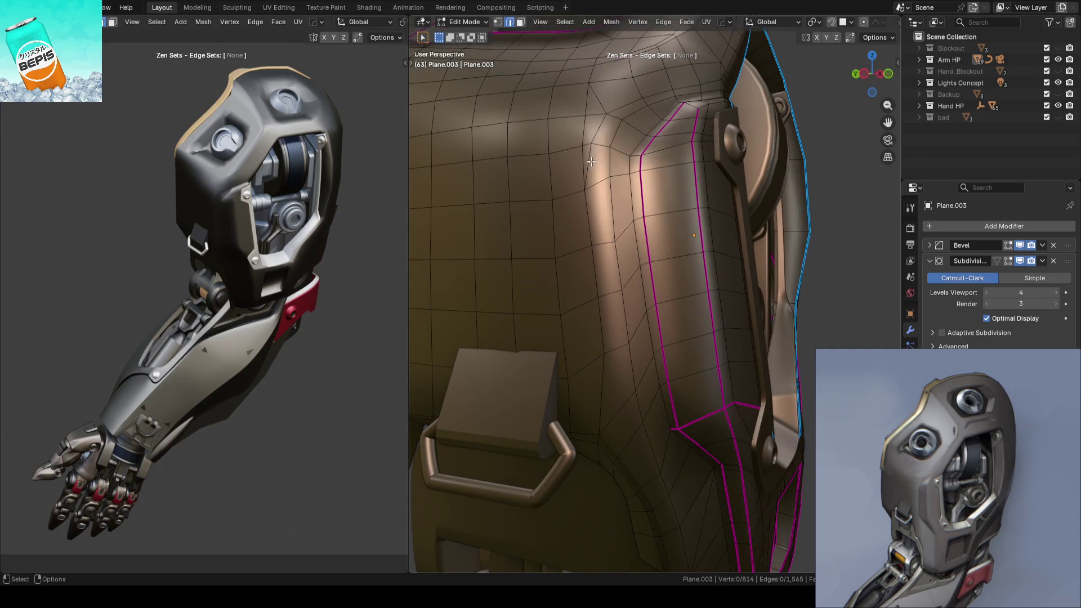
Step: Slide a vertex on the shell's flat side panel along its edge and save ARM_14.blend
scroll(648, 156, "up", 2)
key("1")
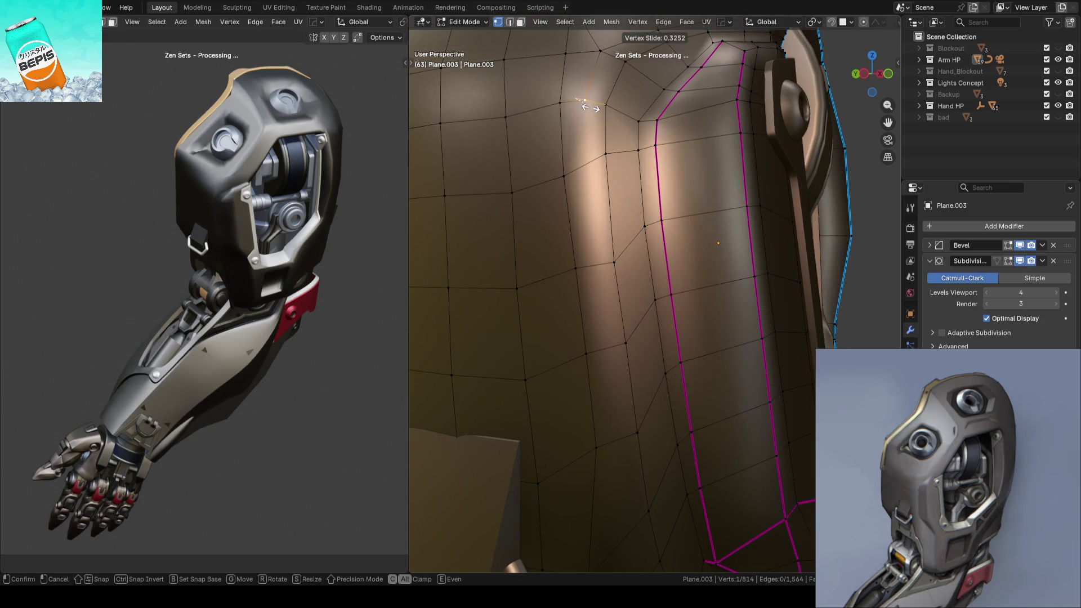
key("ctrl+l")
key("Tab")
scroll(823, 218, "down", 5)
key("ctrl+s")
Step: Move another side-panel vertex about -0.0066 m along Y and save ARM_14.blend again
mouse_move(823, 218)
middle_mouse_down()
mouse_move(767, 267)
mouse_move(621, 279)
mouse_move(751, 304)
middle_mouse_up()
scroll(676, 270, "up", 4)
key("Tab")
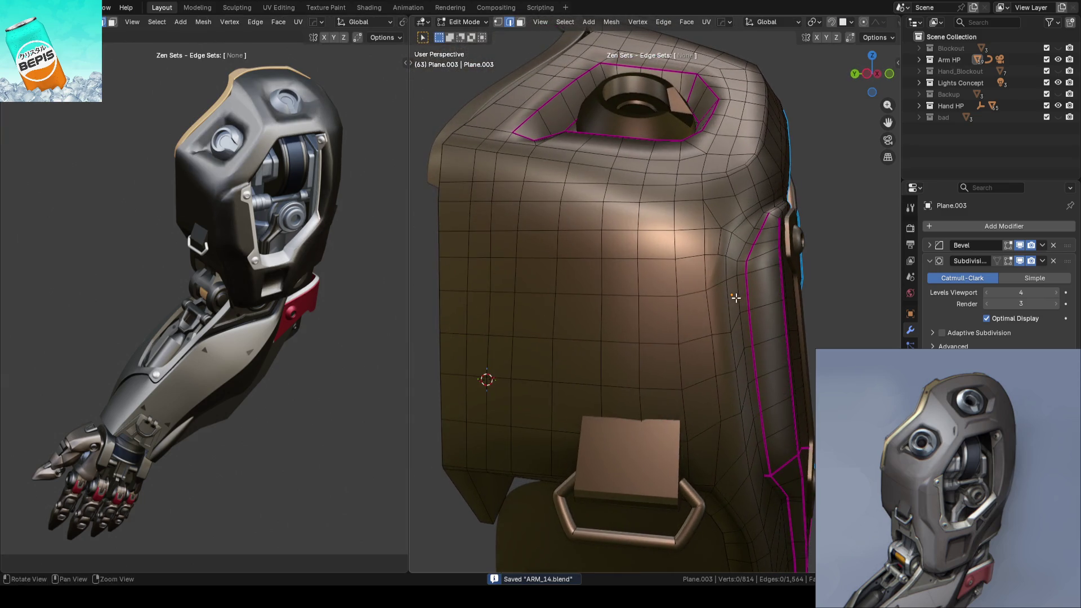
scroll(736, 298, "up", 2)
scroll(735, 300, "up", 4)
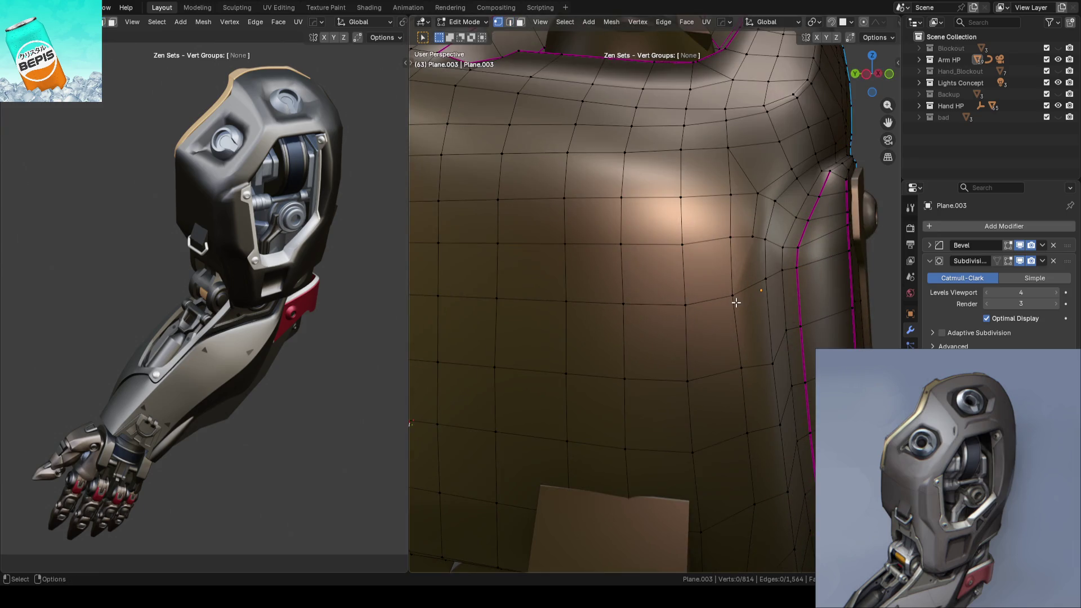
key("w")
mouse_move(735, 308)
middle_mouse_down()
mouse_move(754, 294)
mouse_move(726, 291)
middle_mouse_up()
left_click_drag(726, 290, 733, 287)
scroll(733, 287, "down", 5)
key("Tab")
key("ctrl+s")
mouse_move(850, 273)
middle_mouse_down()
mouse_move(725, 288)
mouse_move(698, 316)
mouse_move(676, 318)
middle_mouse_up()
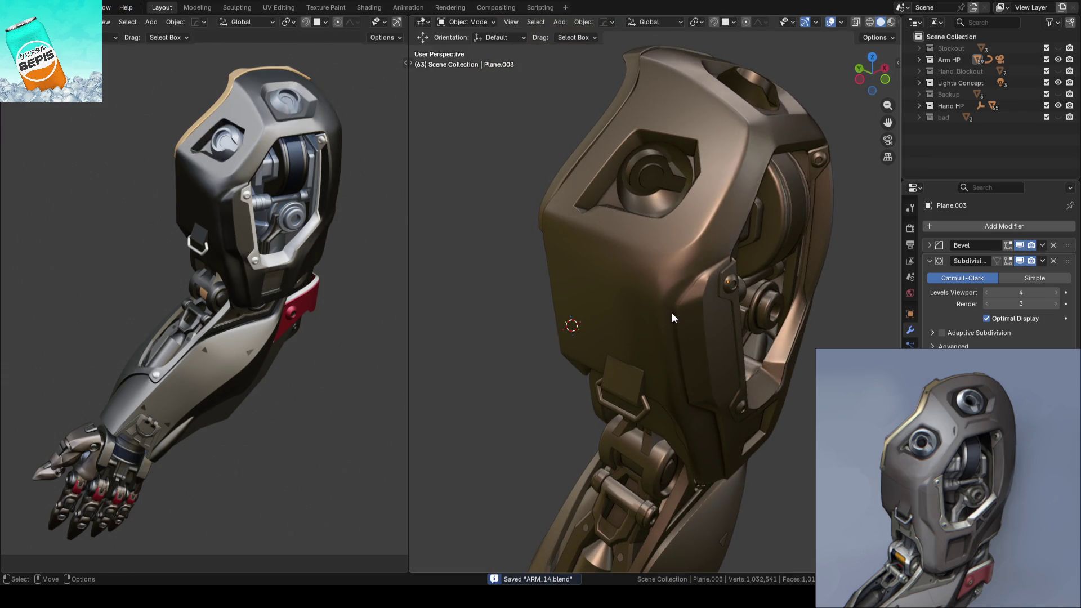
Step: Select the upper shell Plane.003, enter Edit Mode, and view its socket opening
scroll(671, 319, "up", 3)
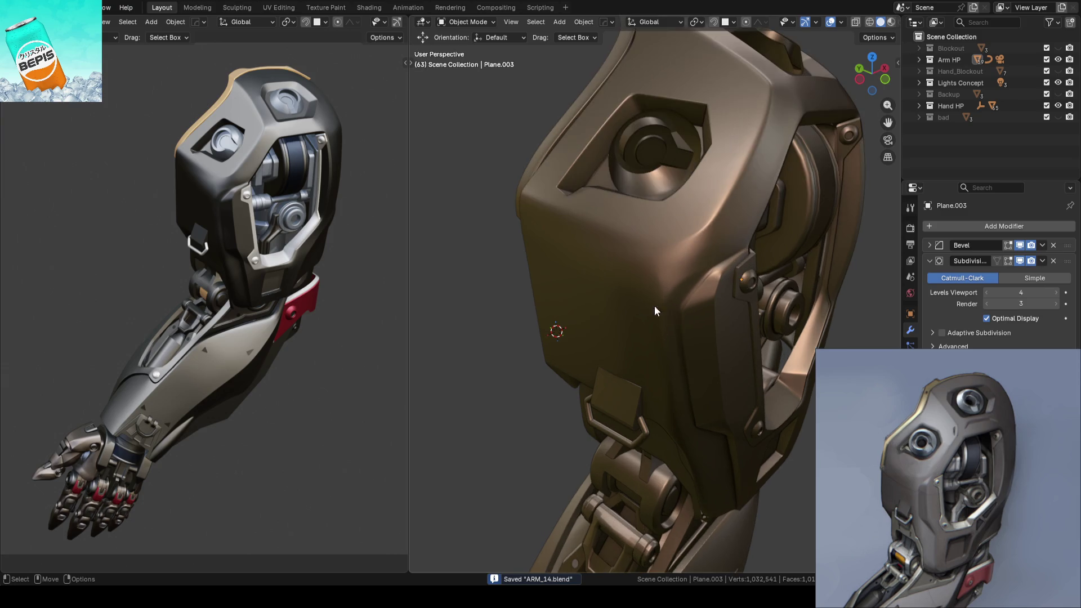
left_click(587, 252)
key("Tab")
mouse_move(636, 305)
middle_mouse_down()
mouse_move(534, 326)
mouse_move(502, 294)
mouse_move(666, 304)
mouse_move(482, 299)
mouse_move(463, 289)
mouse_move(563, 278)
mouse_move(623, 294)
mouse_move(623, 304)
mouse_move(608, 307)
mouse_move(687, 214)
middle_mouse_up()
Step: In vertex mode, slide the vertex below the socket corner along its edge (factor 1.2)
key("1")
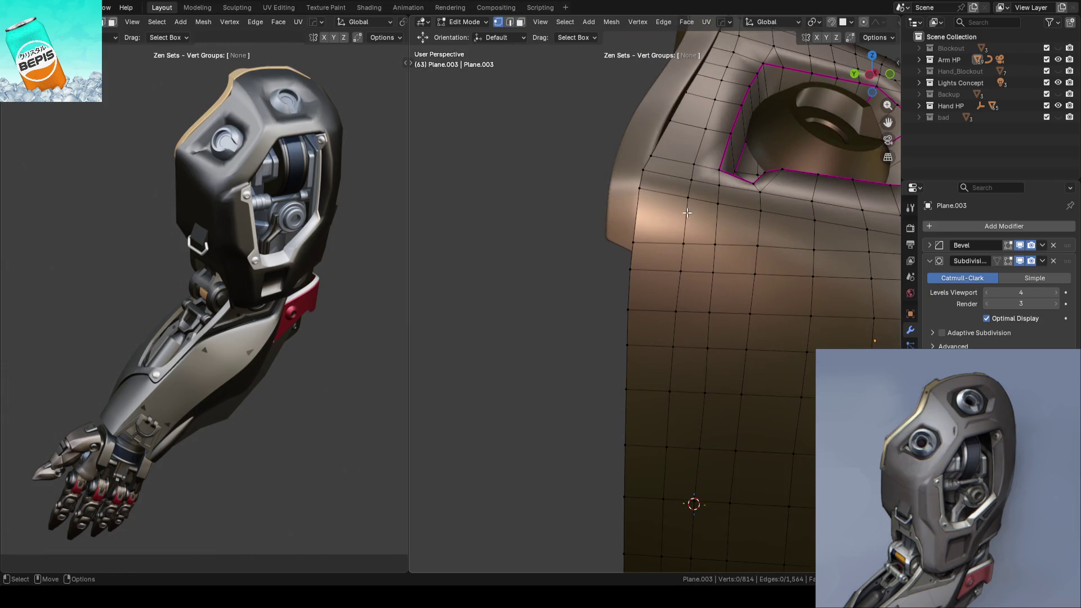
left_click(683, 342, "ctrl")
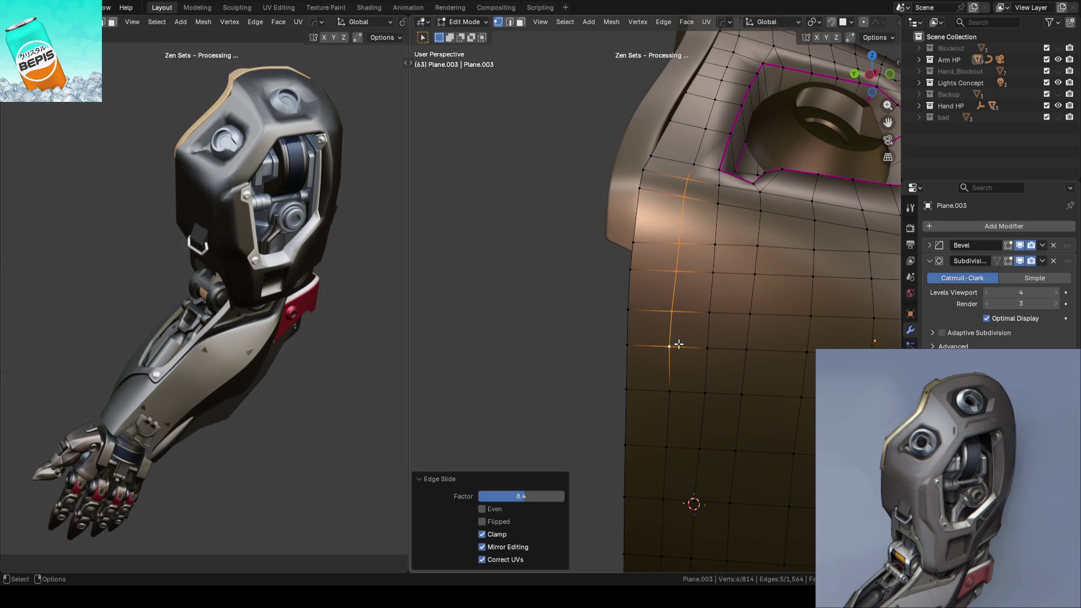
left_click(573, 360)
key("shift+v")
left_click(619, 381)
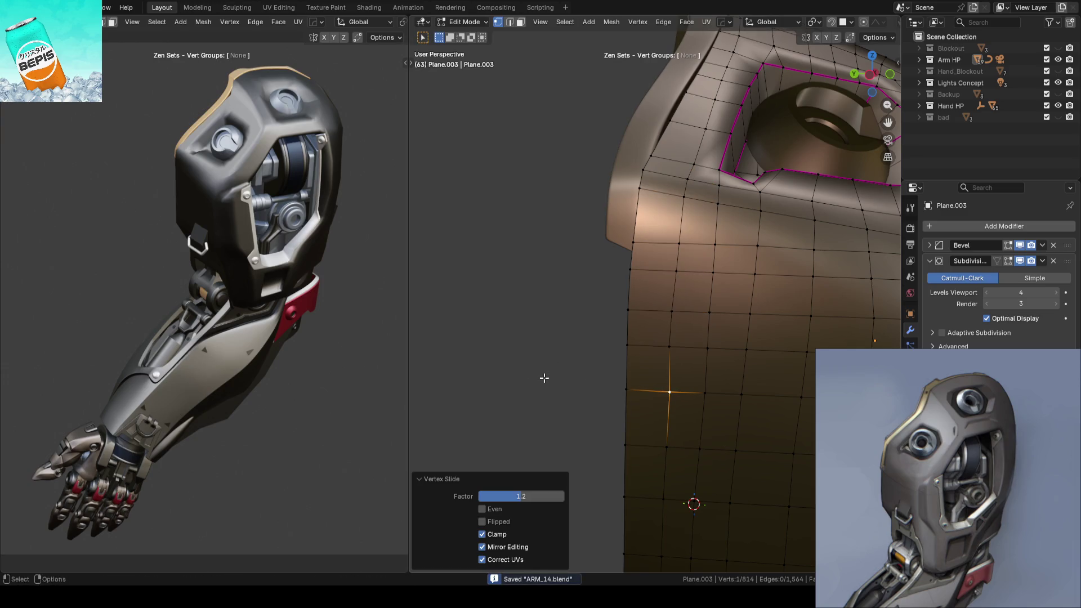
left_click(618, 392)
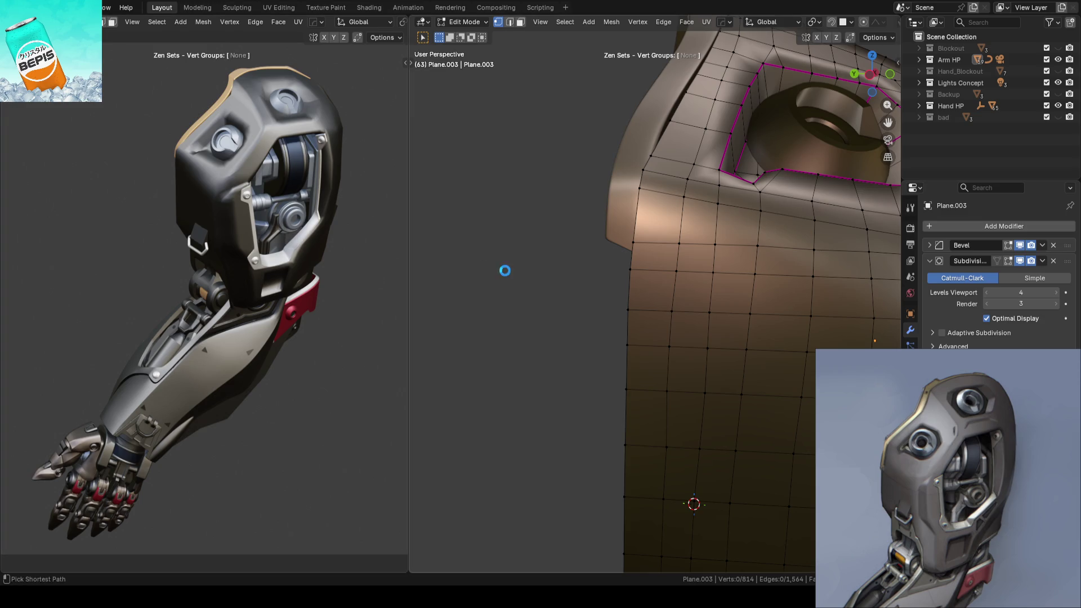
mouse_move(636, 290)
middle_mouse_down()
mouse_move(572, 263)
mouse_move(631, 267)
mouse_move(554, 252)
middle_mouse_up()
Step: Slide the vertex path below the socket along the shell surface
key("3")
key("1")
middle_click_drag(613, 267, 639, 281)
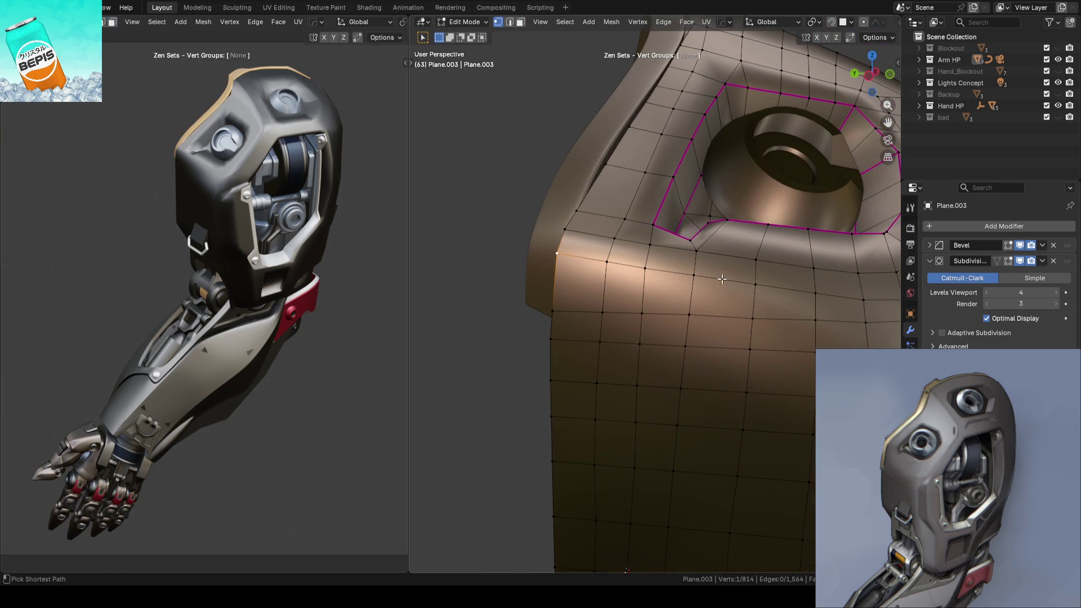
left_click(742, 282, "ctrl")
key("g")
key("g")
left_click(763, 294)
mouse_move(763, 295)
middle_mouse_down()
mouse_move(700, 274)
mouse_move(585, 275)
middle_mouse_up()
Step: Slide a single vertex near the socket along its edge, then clear the selection
left_click(681, 271)
key("g")
key("g")
left_click(696, 270)
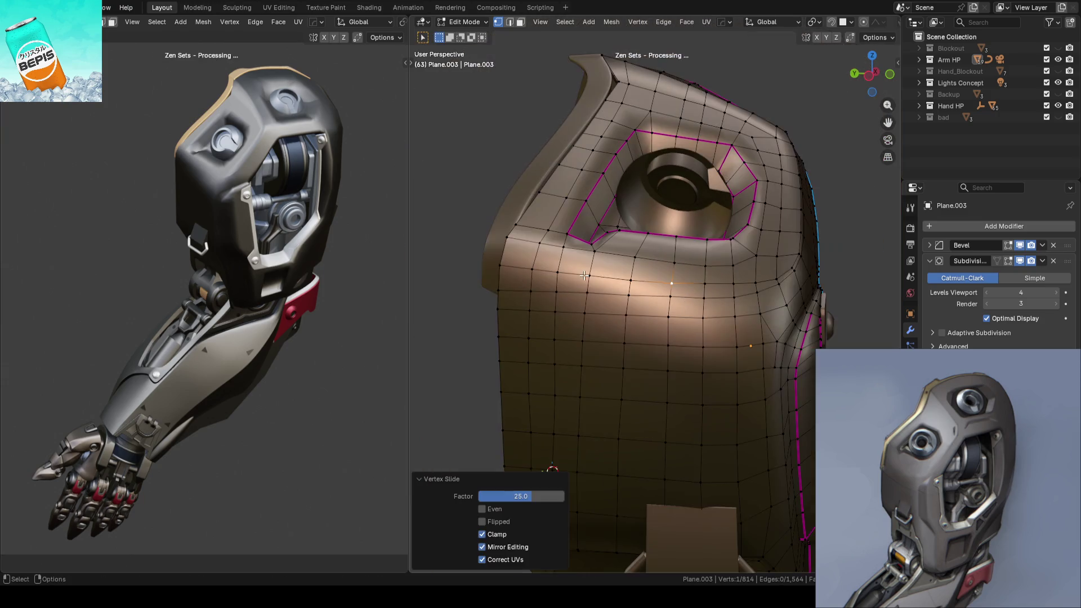
left_click(455, 272)
mouse_move(455, 272)
middle_mouse_down()
mouse_move(715, 278)
mouse_move(603, 295)
mouse_move(545, 262)
middle_mouse_up()
Step: Vertex-slide three vertices along the edge row at the shell corner beside the socket
key("shift+v")
left_click(538, 276)
left_click(603, 267)
key("shift+v")
left_click(601, 280)
left_click(649, 275)
key("shift+v")
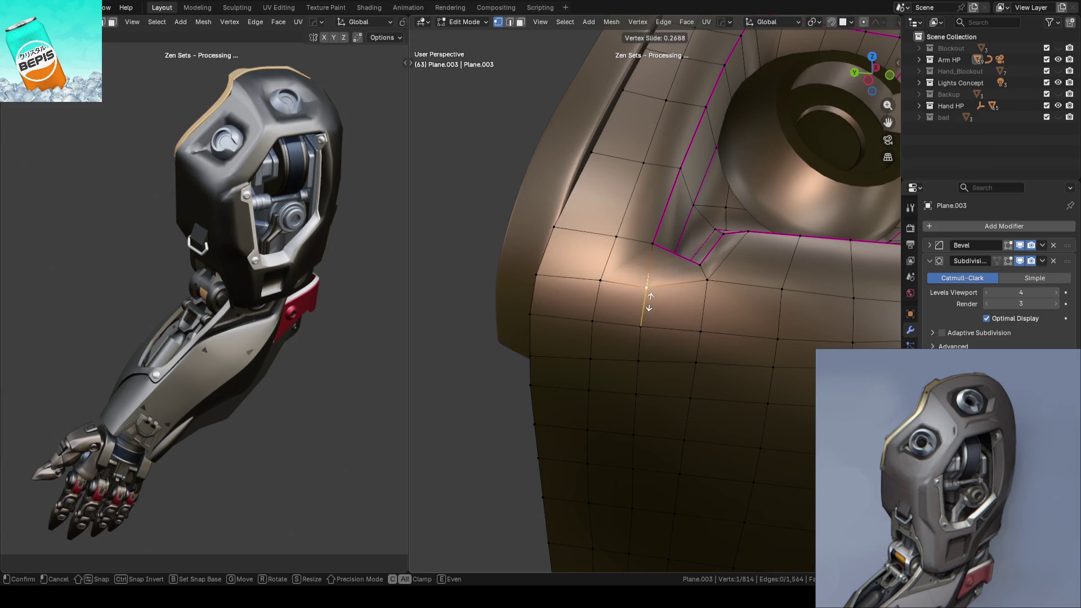
left_click(649, 303)
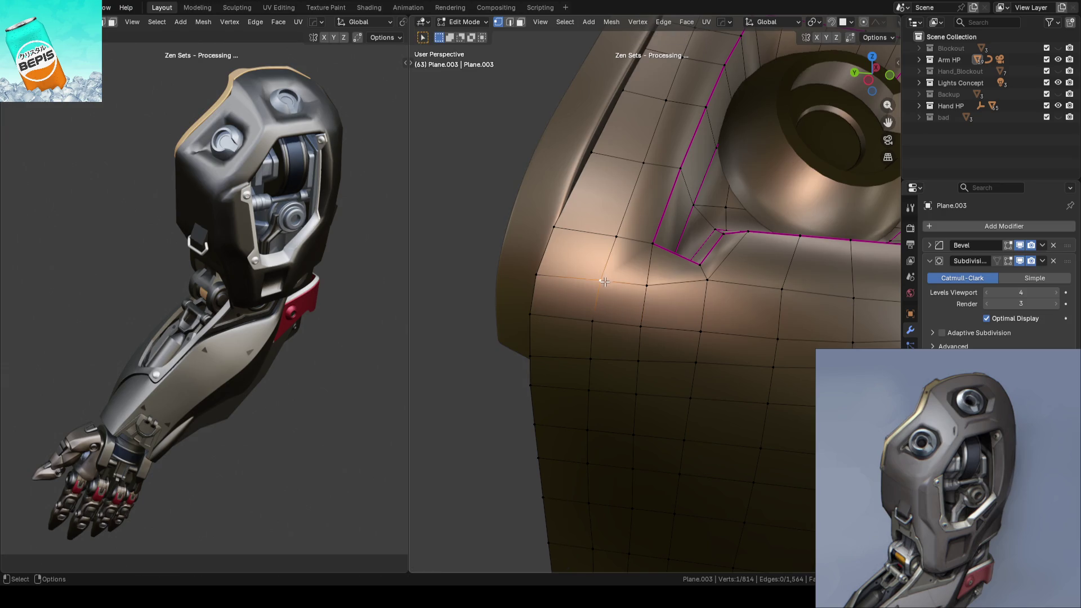
scroll(518, 291, "down", 3)
left_click(519, 292)
Step: Check the smoothed shell in object mode, save ARM_14.blend, and resume mesh editing
key("Tab")
key("ctrl+s")
mouse_move(518, 271)
middle_mouse_down()
mouse_move(595, 302)
mouse_move(607, 257)
mouse_move(517, 291)
mouse_move(531, 289)
mouse_move(507, 309)
mouse_move(547, 254)
mouse_move(553, 382)
mouse_move(669, 224)
middle_mouse_up()
key("Tab")
scroll(669, 224, "up", 5)
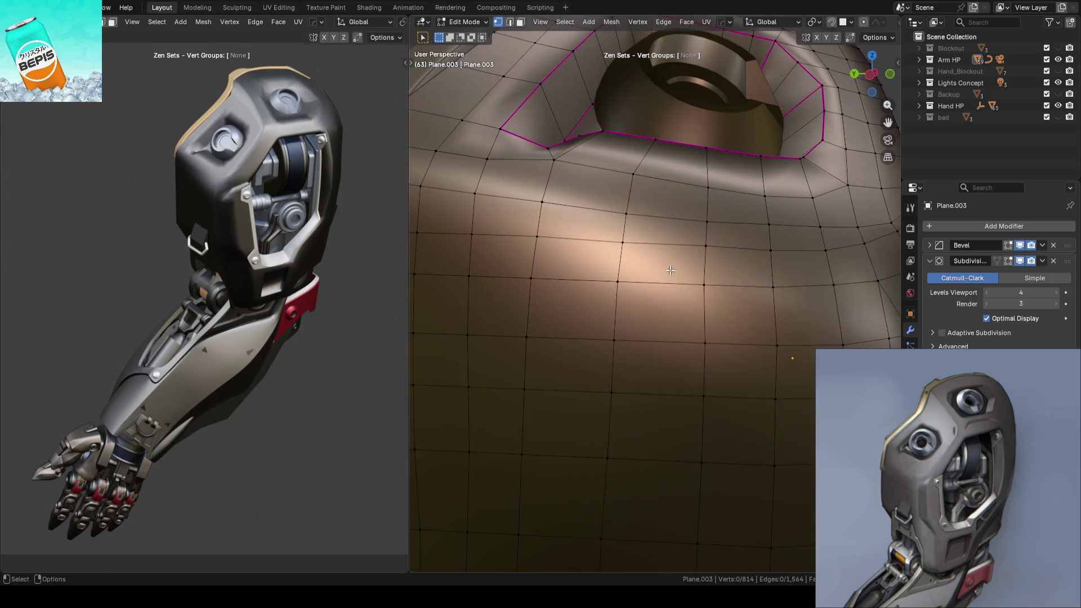
Step: Use the VT Tweak tool to slide two vertices below the socket along their edges
key("v")
key("c")
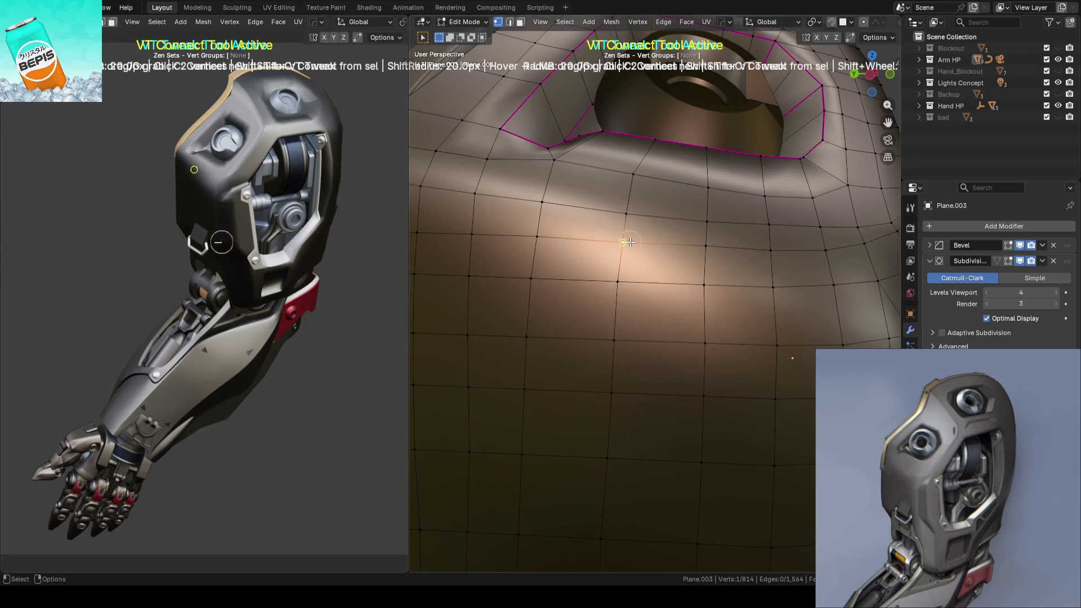
key("Escape")
key("v")
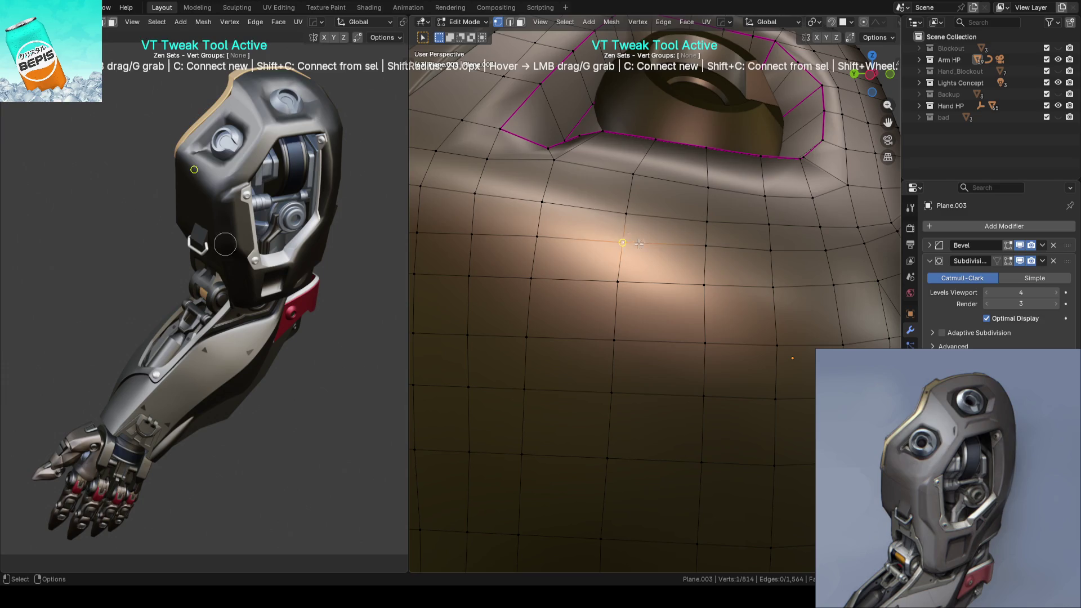
mouse_move(623, 242)
left_mouse_down()
mouse_move(514, 249)
mouse_move(705, 250)
mouse_move(761, 263)
left_mouse_up()
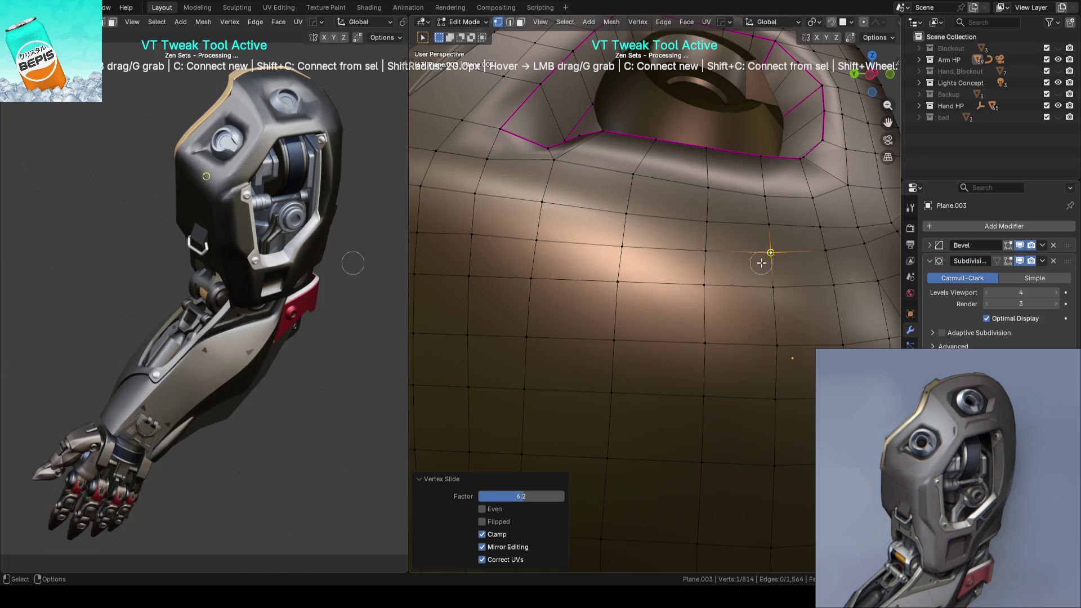
left_click_drag(696, 225, 698, 222)
scroll(697, 222, "down", 5)
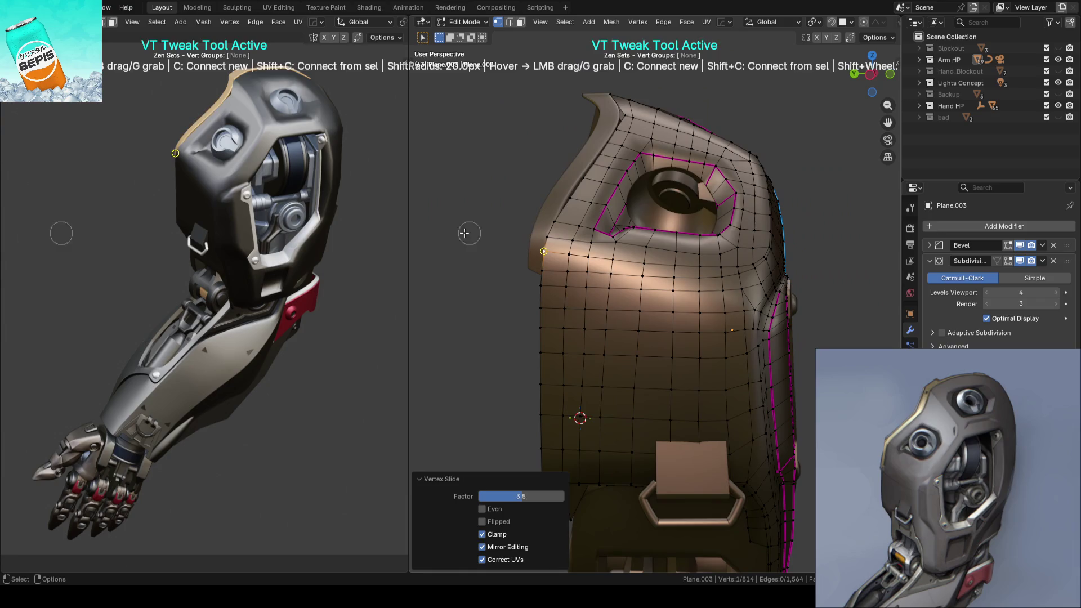
Step: Return to object mode, save ARM_14.blend, and inspect the shell shading
key("Tab")
key("ctrl+s")
mouse_move(453, 238)
middle_mouse_down()
mouse_move(594, 228)
mouse_move(675, 298)
mouse_move(504, 308)
mouse_move(509, 292)
mouse_move(572, 255)
mouse_move(655, 271)
middle_mouse_up()
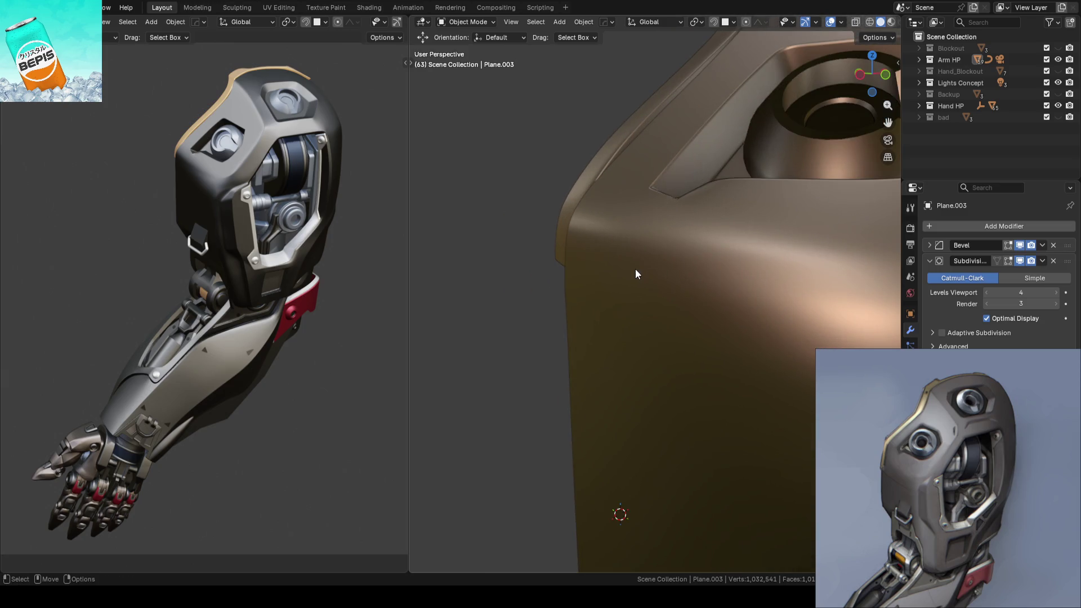
Step: Reopen the shell mesh in Edit Mode, viewing its side edge beside the socket
key("Tab")
mouse_move(526, 287)
middle_mouse_down()
mouse_move(692, 304)
mouse_move(514, 304)
mouse_move(444, 366)
mouse_move(589, 261)
mouse_move(563, 312)
mouse_move(618, 216)
middle_mouse_up()
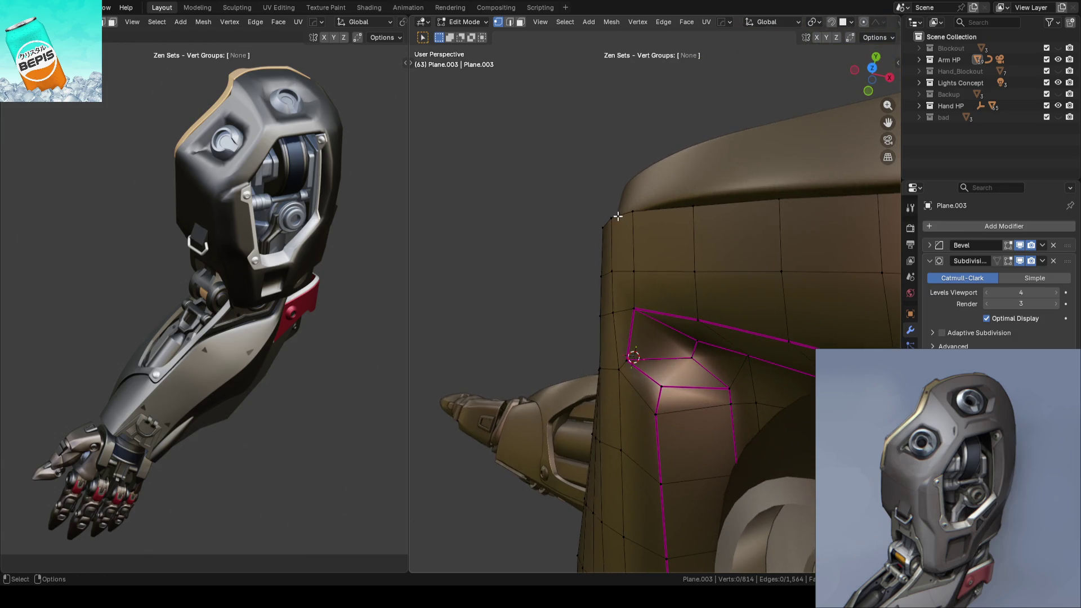
Step: Straighten the shell's side-edge vertices by moving them along Face orientation, including the top corner
left_click(616, 305, "ctrl")
right_click(673, 241)
left_click(674, 241)
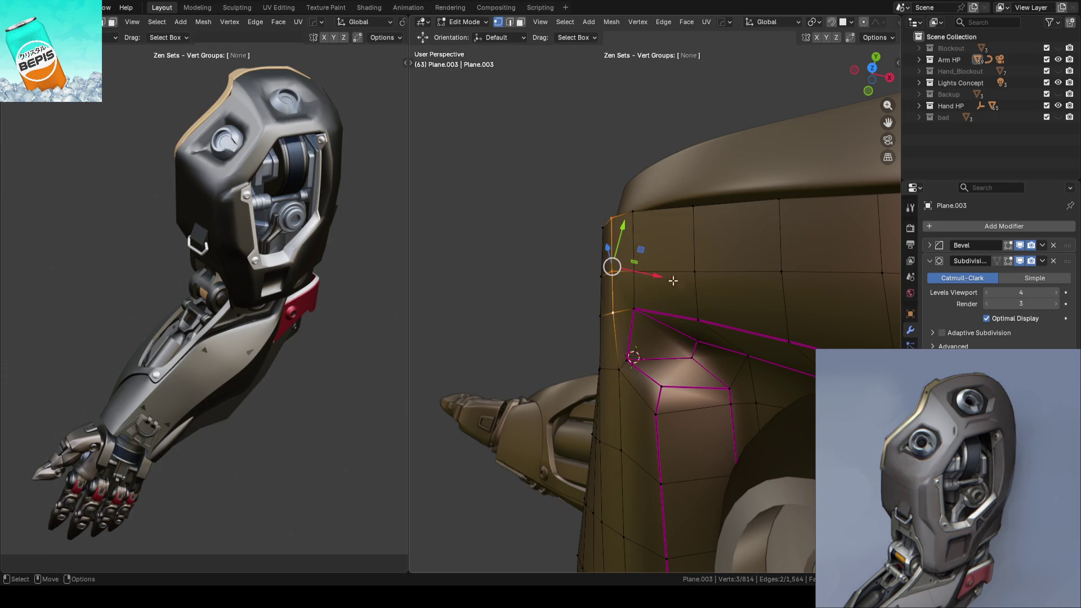
middle_click_drag(673, 278, 659, 269)
key("ctrl+alt+space")
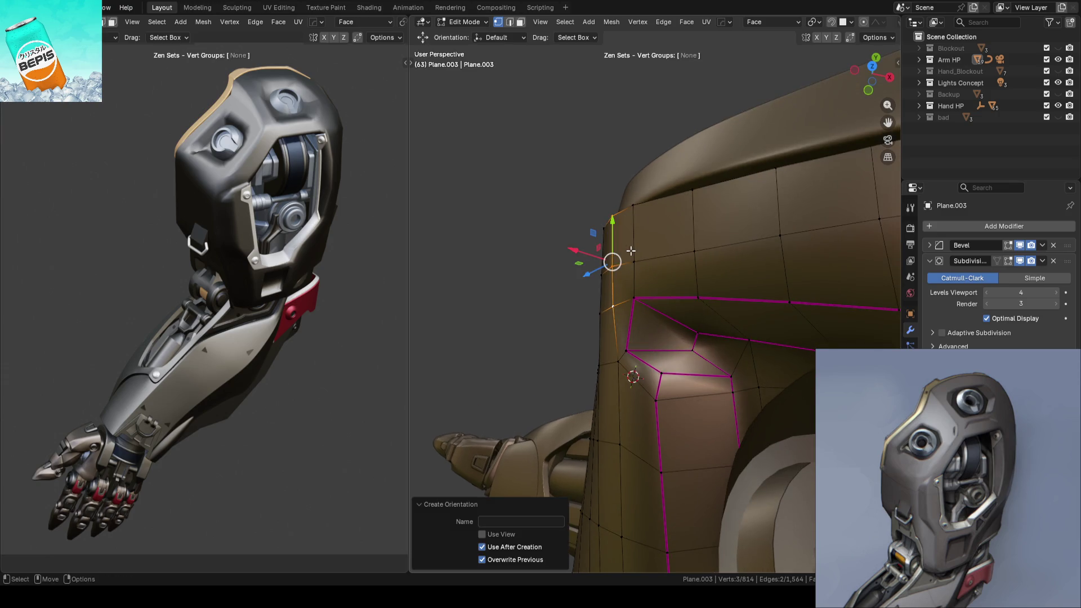
left_click_drag(572, 251, 582, 247)
left_click(634, 200)
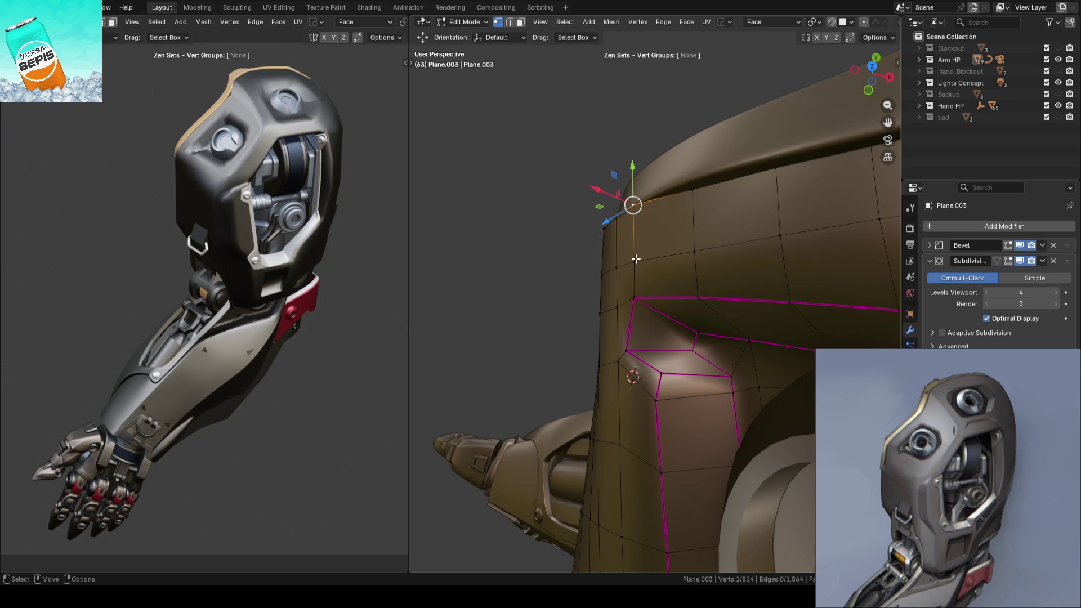
key("ctrl+alt+space")
left_click_drag(593, 243, 596, 242)
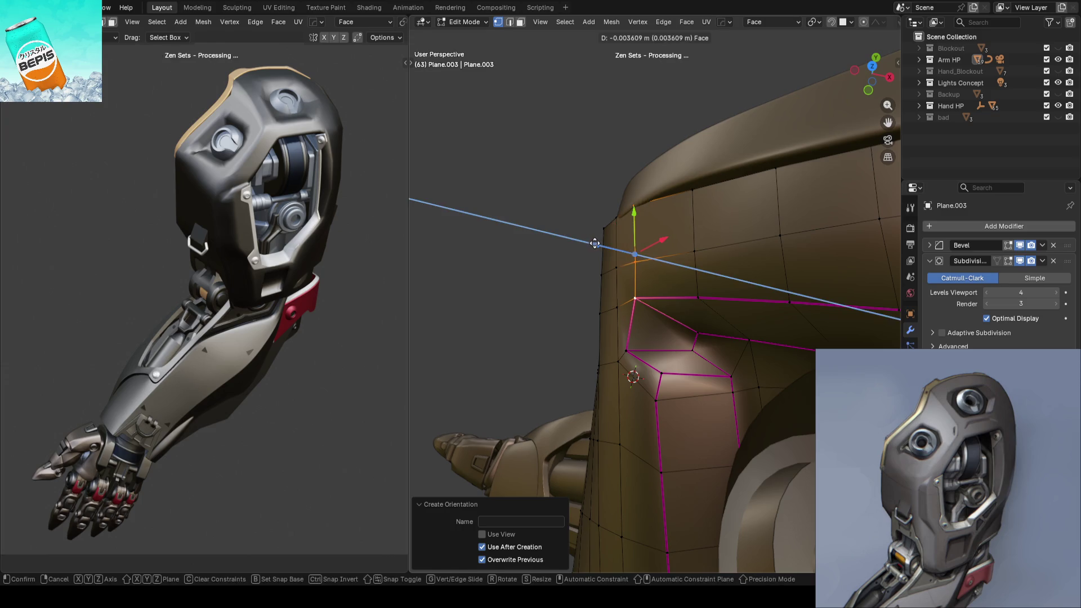
left_click(522, 266)
Step: Edge-slide the selected edges on the front of the shell
mouse_move(522, 266)
middle_mouse_down()
mouse_move(683, 212)
mouse_move(693, 264)
mouse_move(659, 272)
mouse_move(629, 231)
middle_mouse_up()
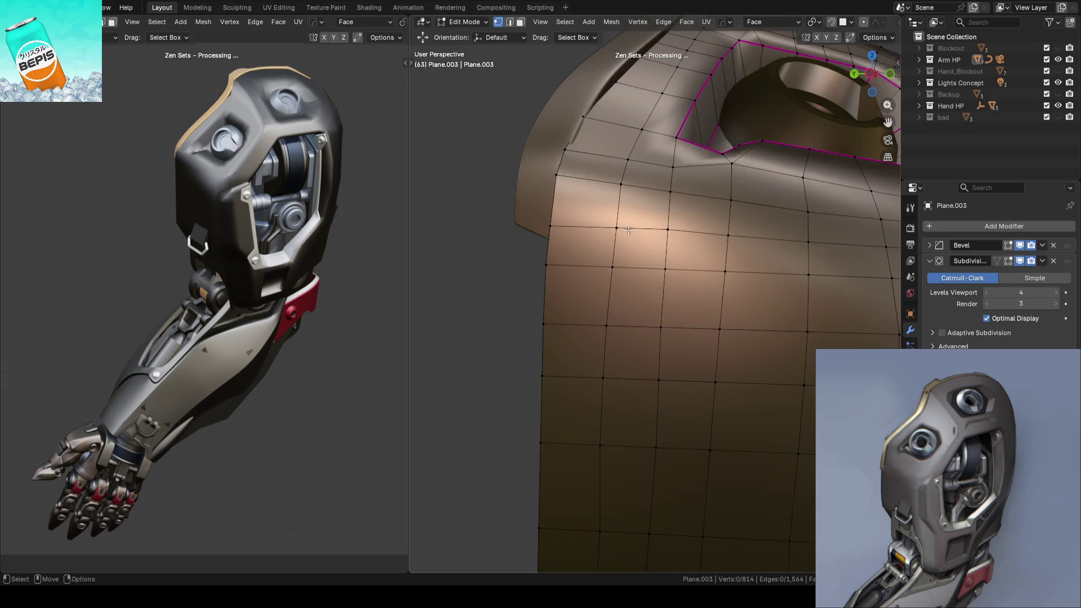
key("g")
key("g")
left_click(702, 242)
middle_click_drag(660, 258, 679, 286)
mouse_move(752, 288)
middle_mouse_down()
mouse_move(703, 293)
mouse_move(732, 298)
mouse_move(771, 278)
mouse_move(726, 271)
middle_mouse_up()
Step: Slide a horizontal edge loop across the front face below the socket (factor 15.8) and save ARM_14.blend
key("w")
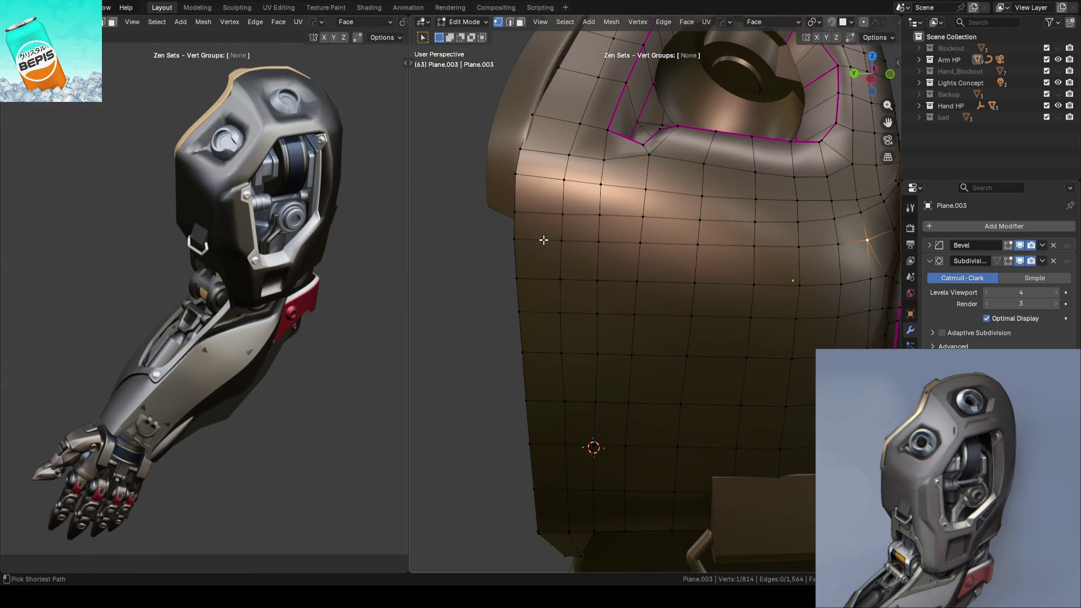
left_click(847, 241, "ctrl")
key("g")
key("g")
left_click(588, 264)
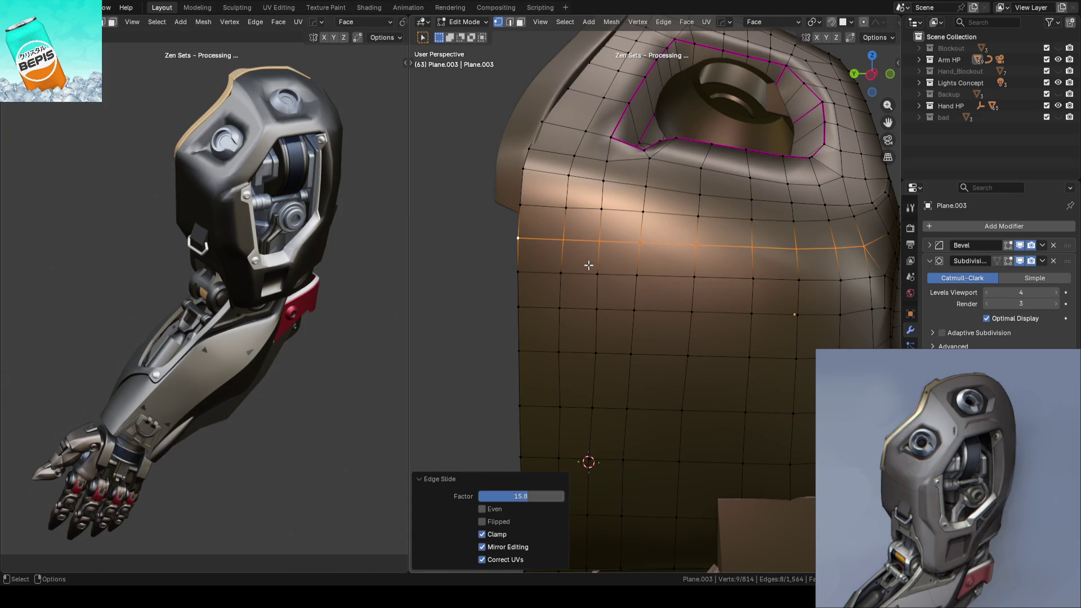
key("Tab")
key("ctrl+s")
mouse_move(492, 265)
middle_mouse_down()
mouse_move(648, 299)
mouse_move(524, 306)
mouse_move(448, 324)
mouse_move(571, 300)
mouse_move(589, 274)
middle_mouse_up()
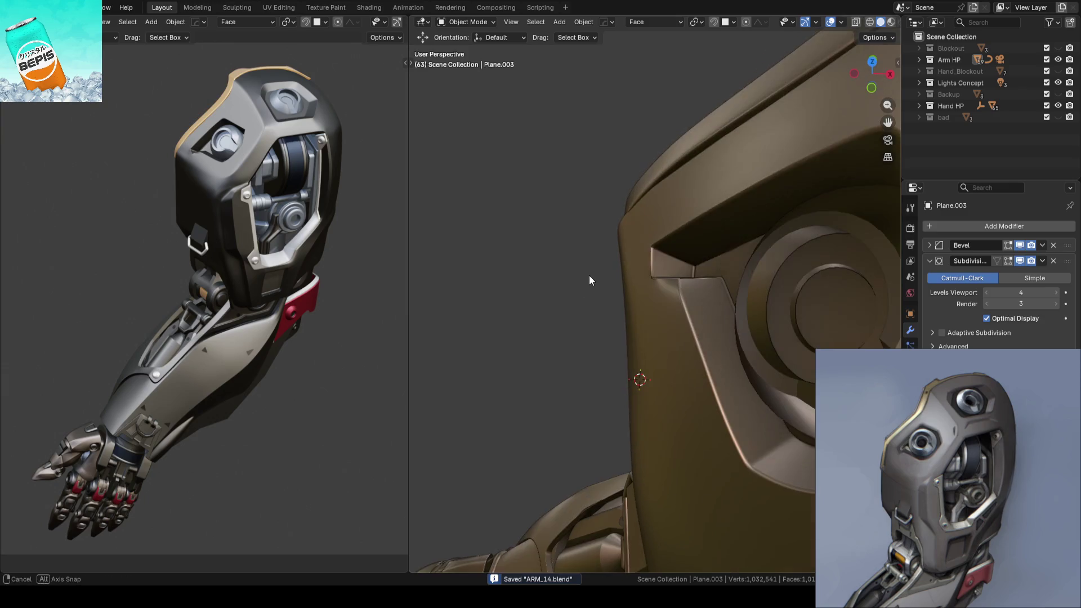
Step: Review the shell's wireframe and smoothed result from several angles, then save ARM_14.blend
mouse_move(490, 174)
middle_mouse_down()
mouse_move(526, 272)
mouse_move(661, 210)
mouse_move(574, 190)
mouse_move(513, 238)
mouse_move(501, 252)
mouse_move(509, 259)
middle_mouse_up()
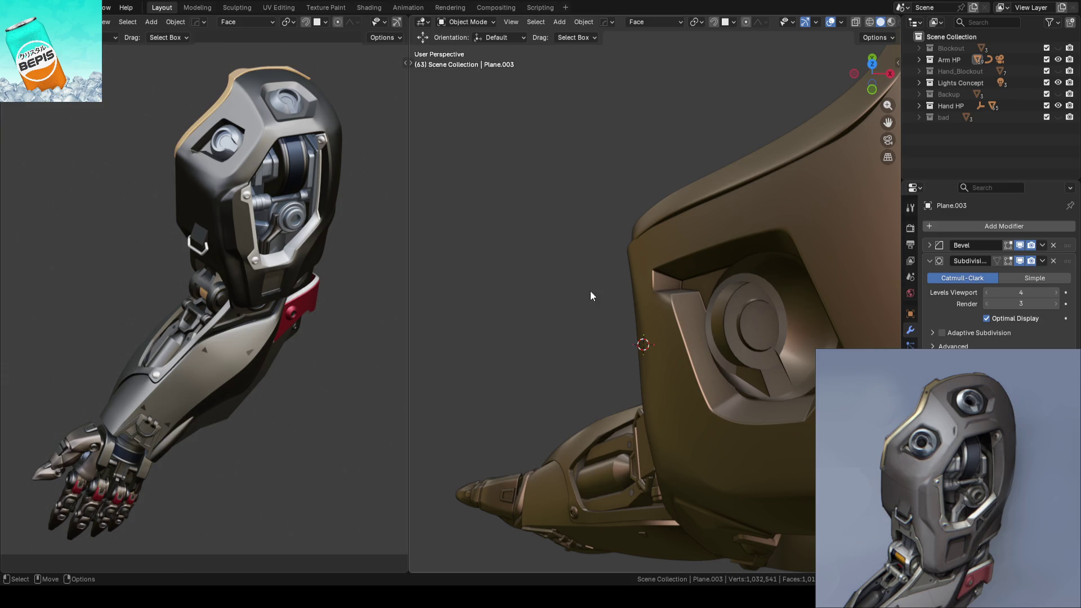
key("Tab")
mouse_move(540, 299)
middle_mouse_down()
mouse_move(526, 310)
mouse_move(553, 285)
mouse_move(758, 237)
mouse_move(559, 237)
mouse_move(584, 258)
mouse_move(554, 262)
middle_mouse_up()
key("Tab")
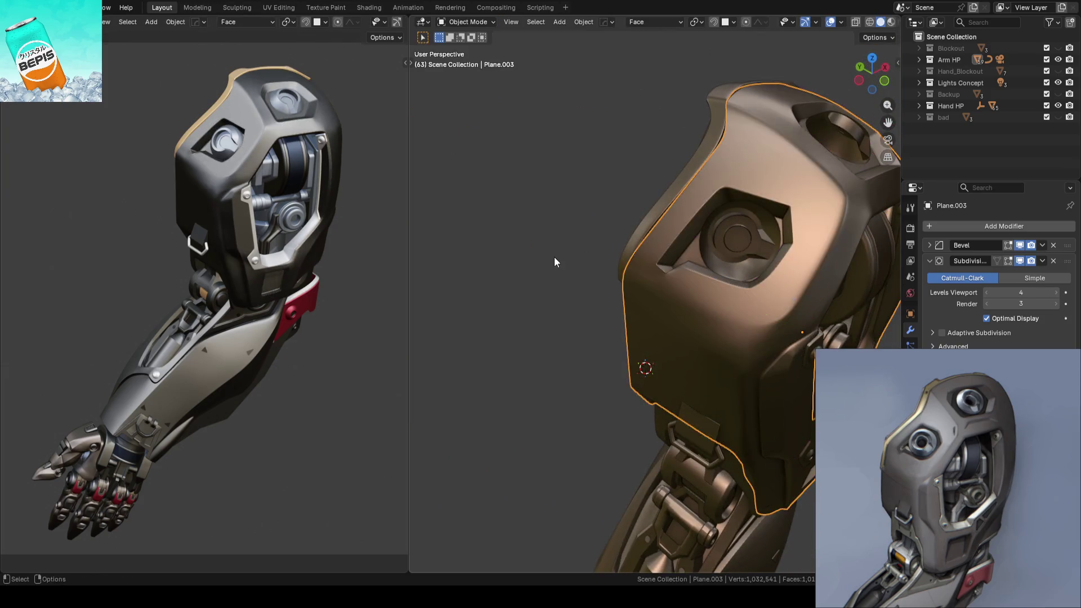
left_click(554, 261)
scroll(554, 262, "down", 5)
key("ctrl+s")
Step: Compare the shell with the concept art, save again, and activate the Outliner search
scroll(576, 333, "up", 3)
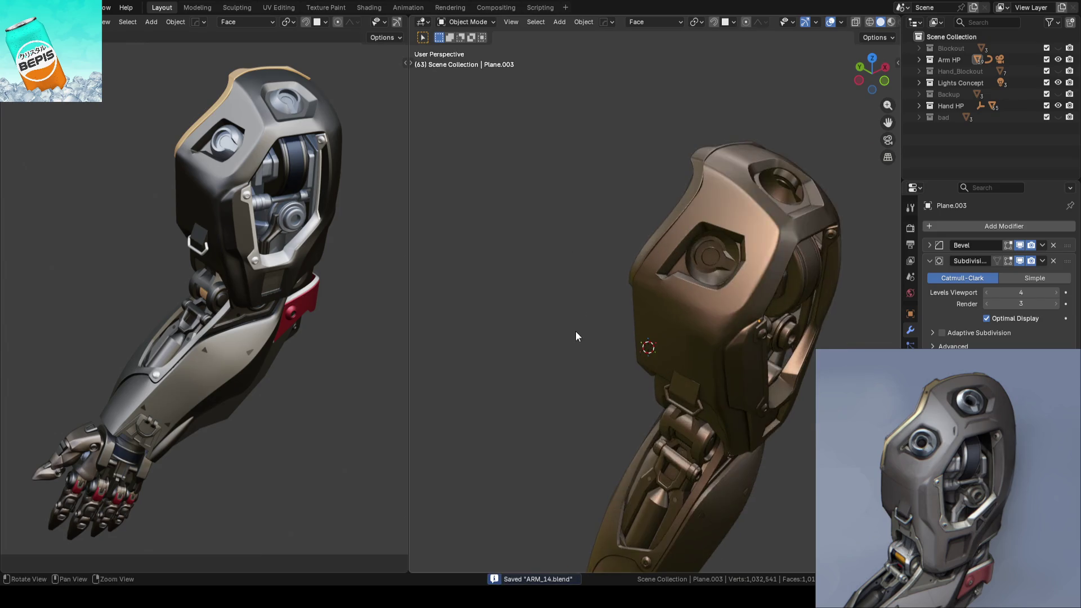
middle_click_drag(576, 333, 561, 309)
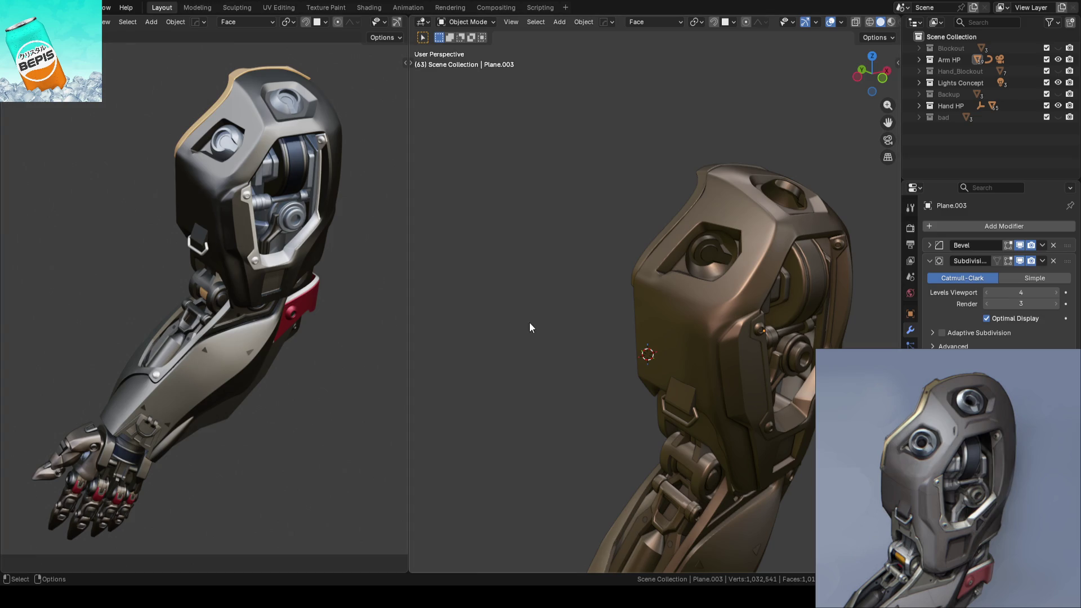
key("ctrl+s")
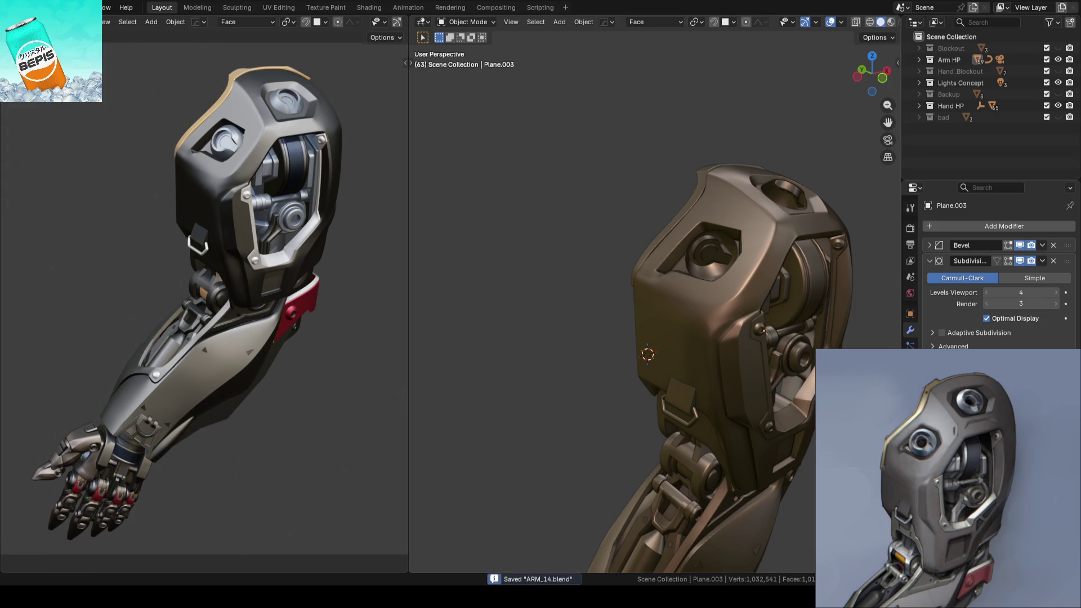
left_click(986, 24)
Step: Filter the Outliner by "sun" and toggle Sun.001 and Sun.002 visibility to compare lighting
type("s")
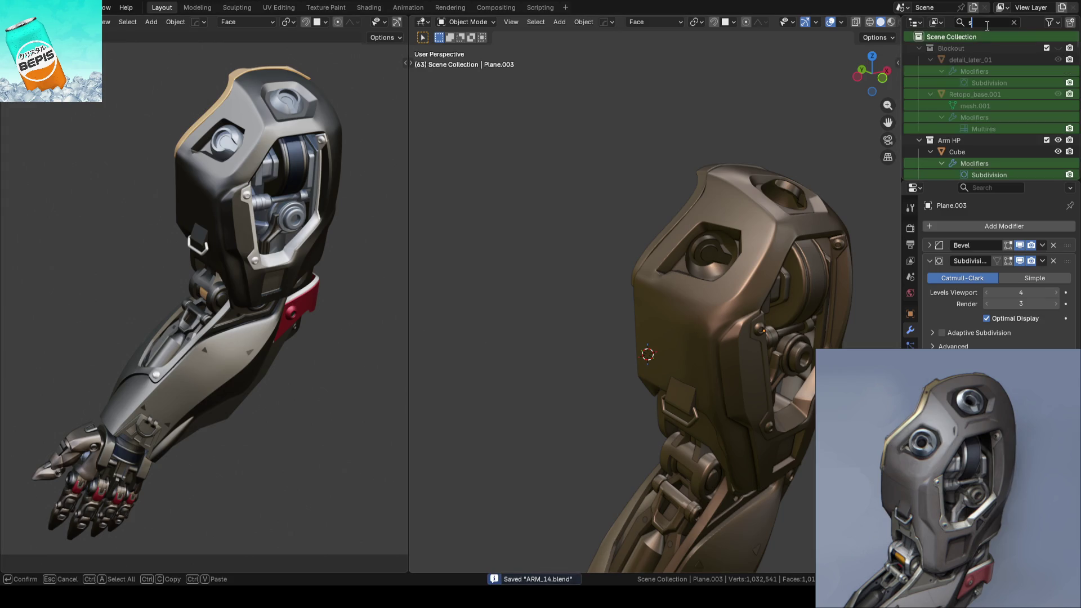
type("un")
key("Return")
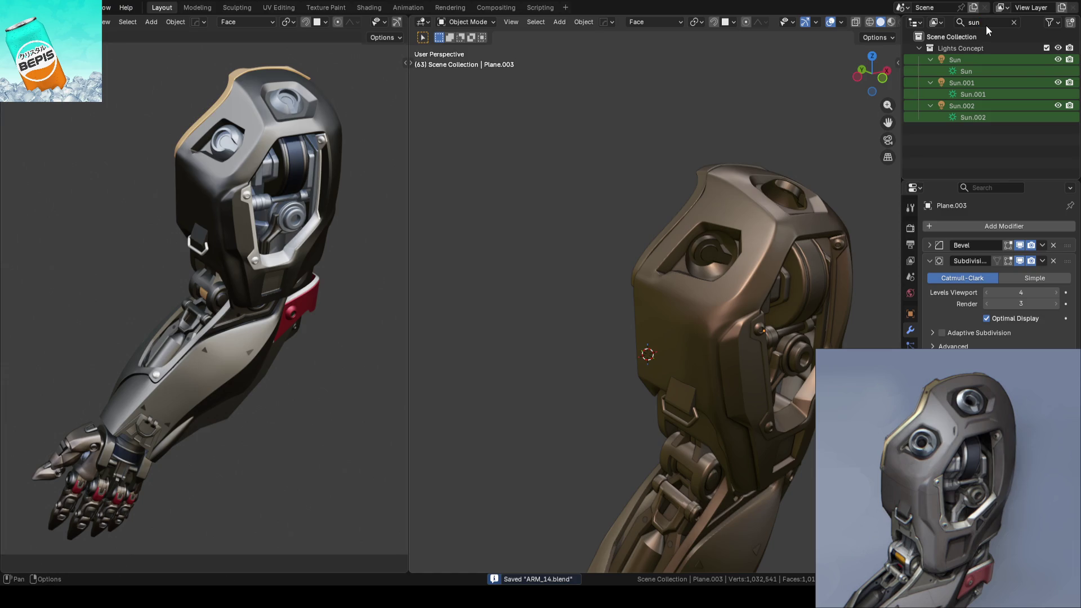
left_click(1059, 82)
left_click(1059, 83)
left_click(1058, 83)
left_click(1059, 82)
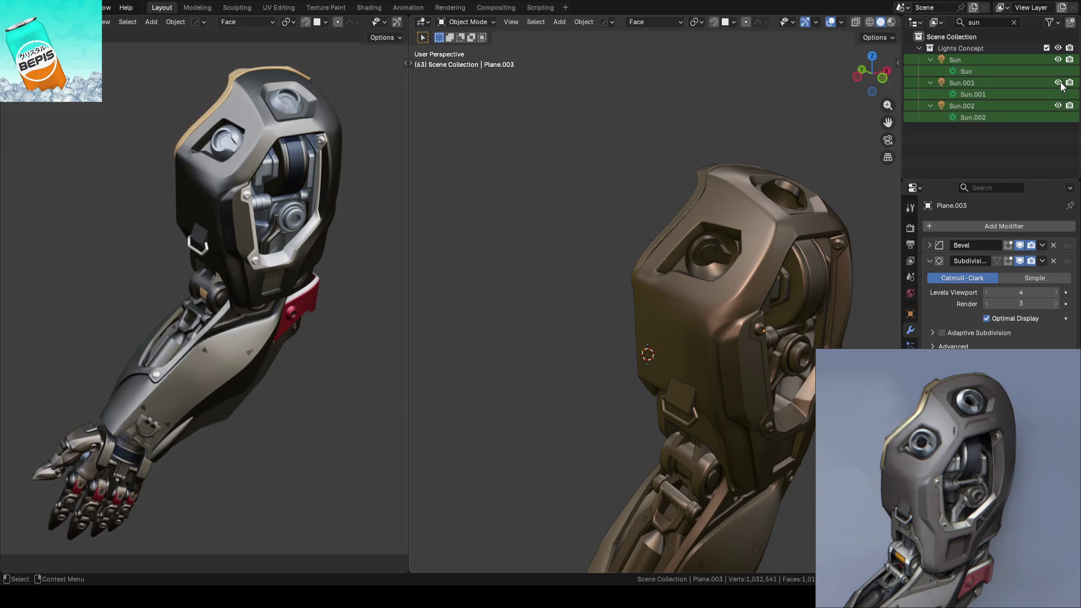
left_click(1058, 107)
left_click(1058, 106)
Step: Select Sun.001, clear the filter, set Global orientation, and duplicate the light as Sun.003
left_click(962, 85)
scroll(578, 180, "down", 5)
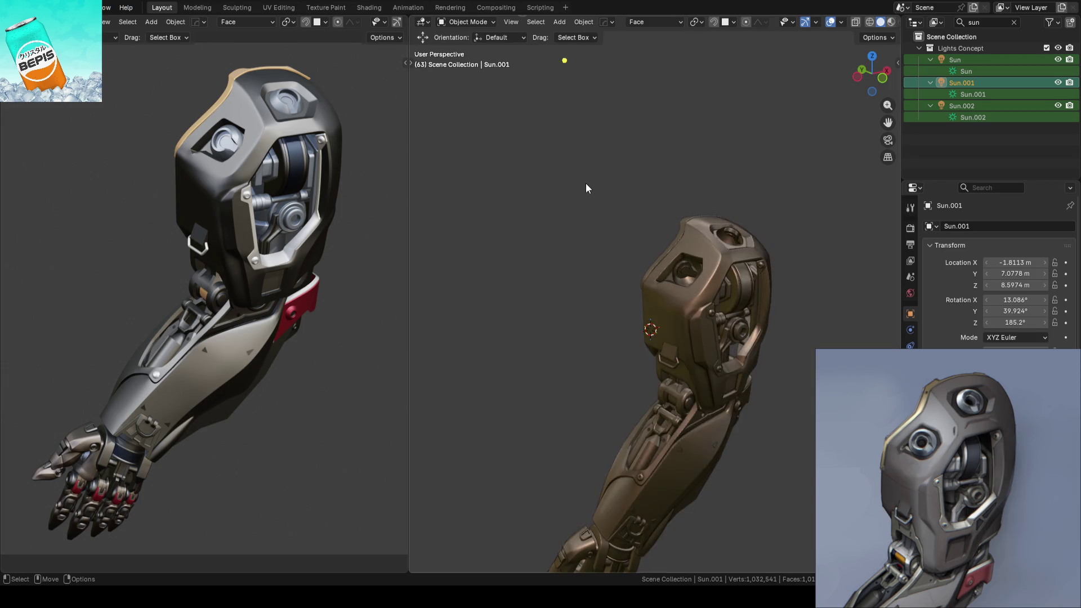
scroll(669, 144, "down", 4)
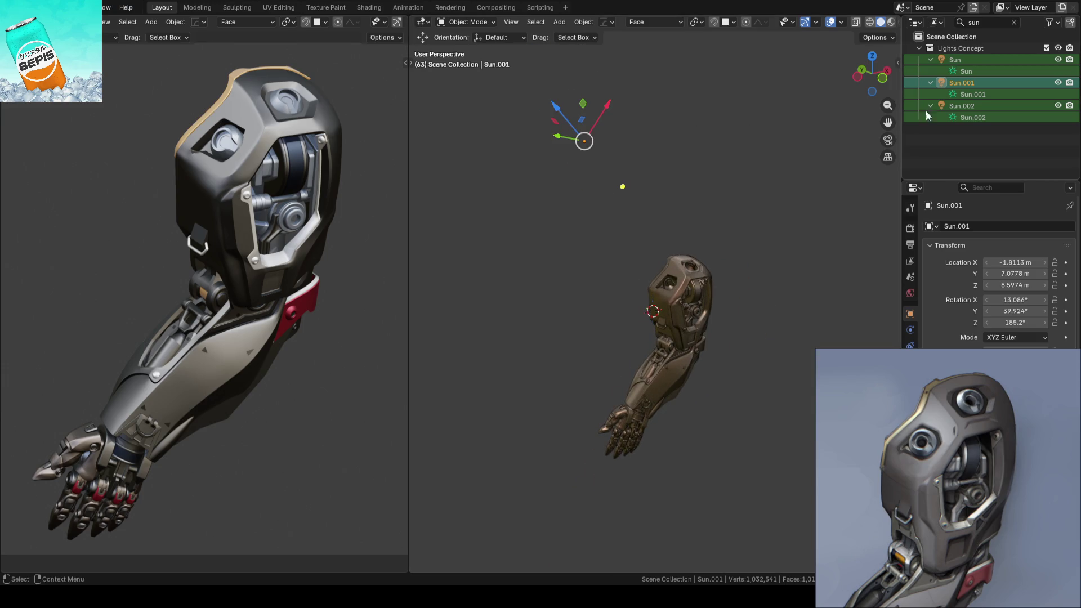
left_click(1014, 23)
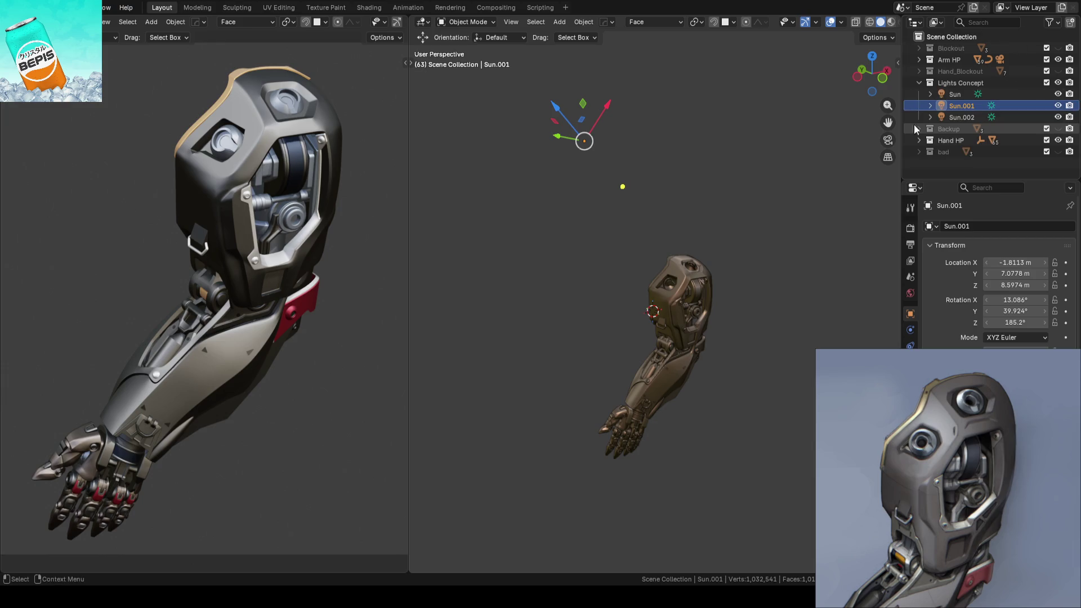
key("comma")
left_click(545, 177)
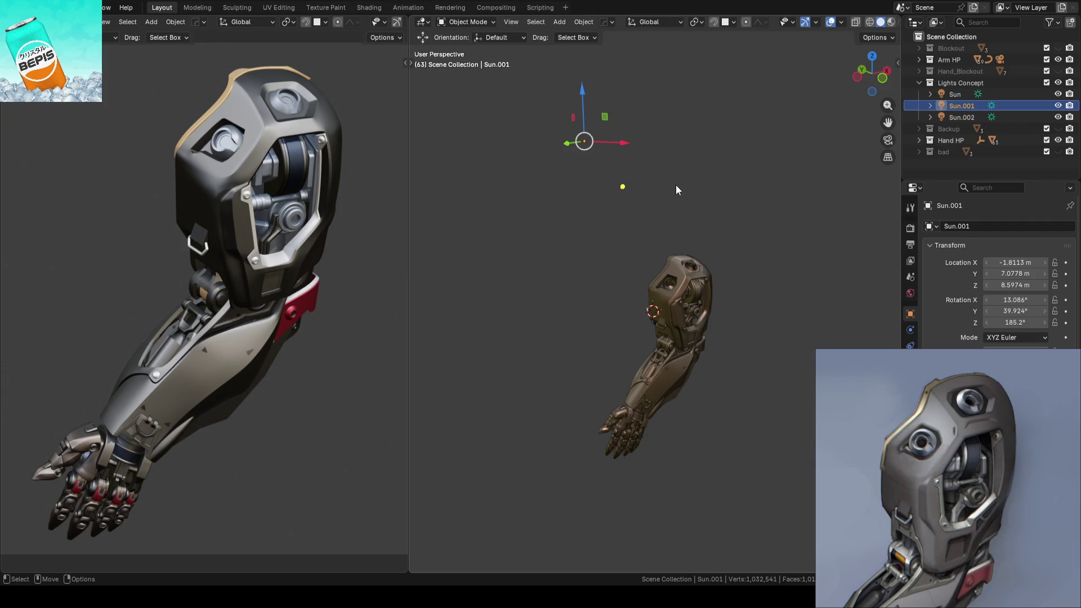
scroll(673, 180, "down", 2)
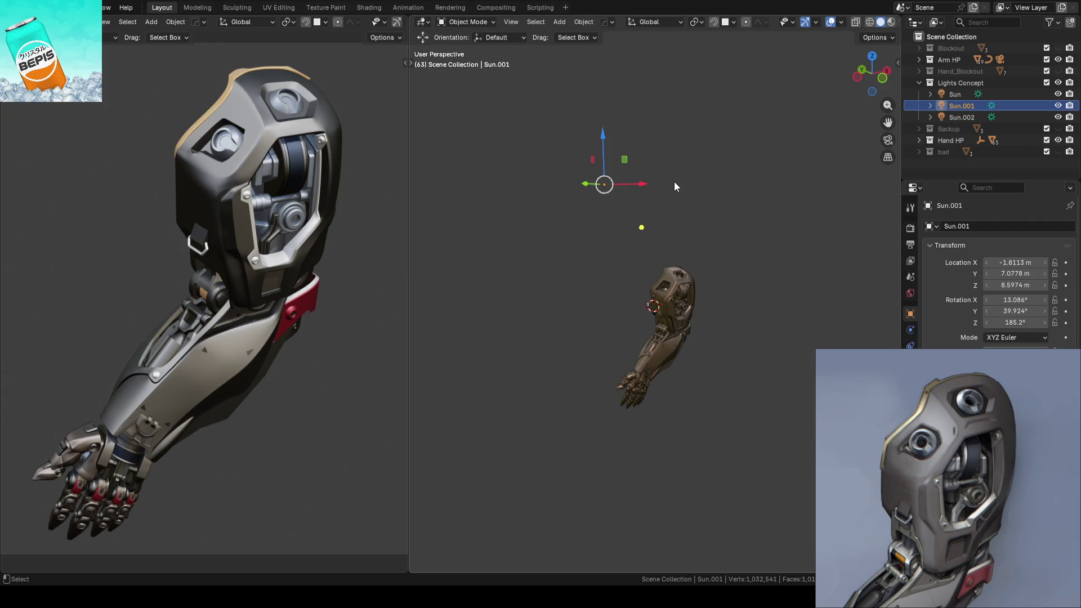
key("shift+d")
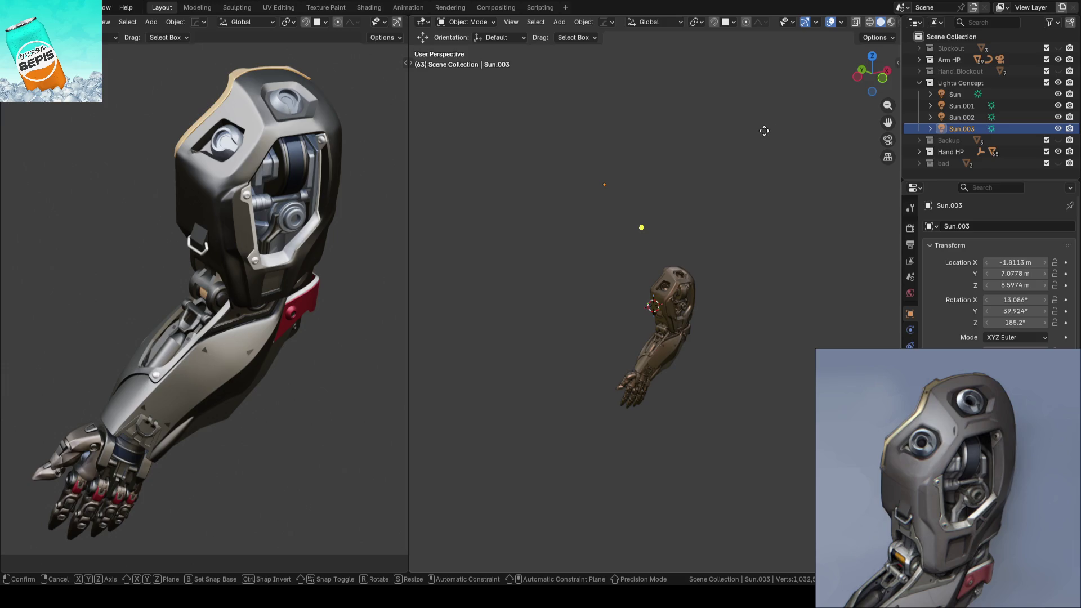
Step: Tilt Sun.003 to about -12.9° and reposition it to change the light direction
right_click(742, 145)
right_click(742, 145)
key("Escape")
middle_click_drag(704, 141, 732, 112)
key("r")
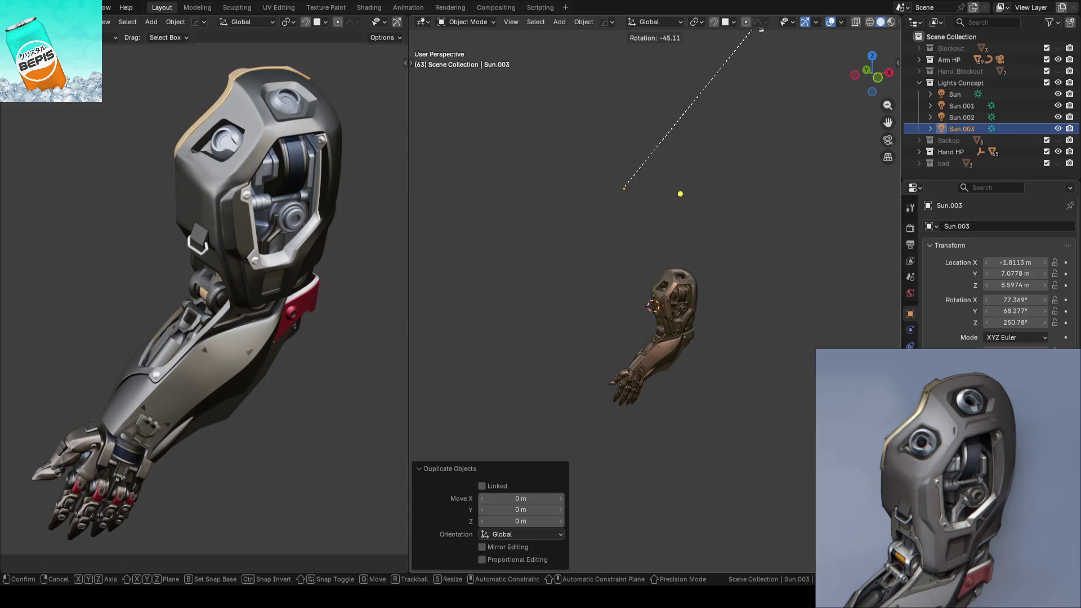
left_click(745, 43)
key("g")
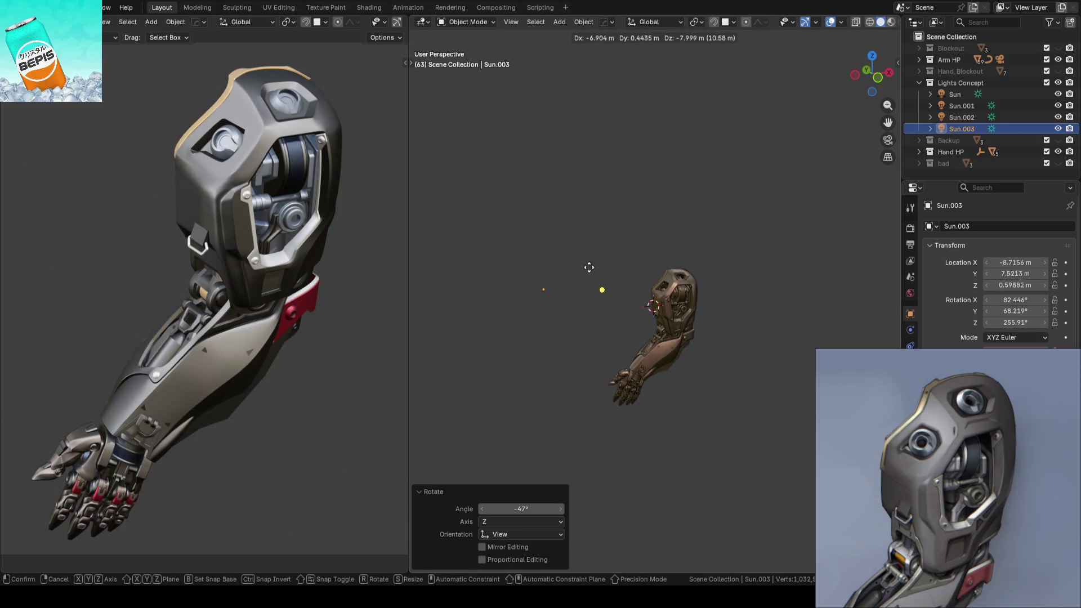
left_click(591, 270)
key("r")
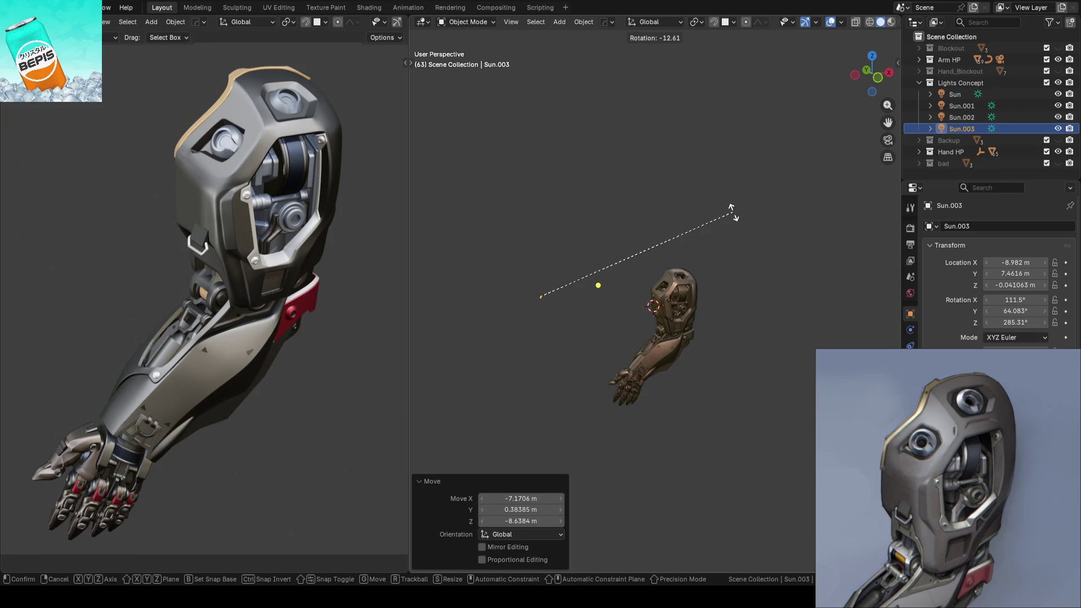
left_click(733, 216)
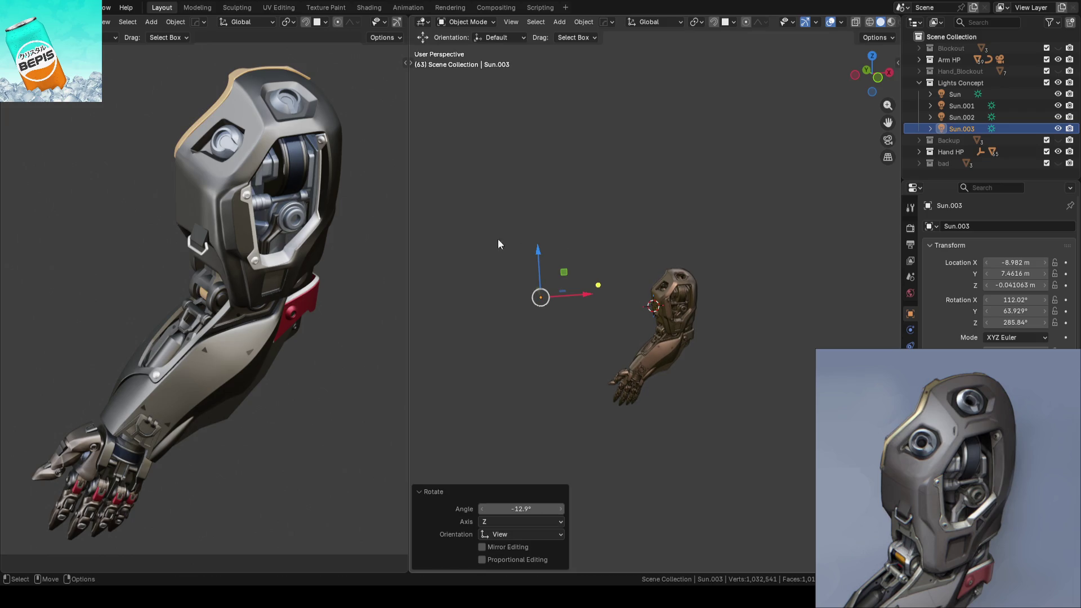
Step: Compare the lighting with Sun.003 hidden and shown, then set its strength to 1
left_click(1058, 129)
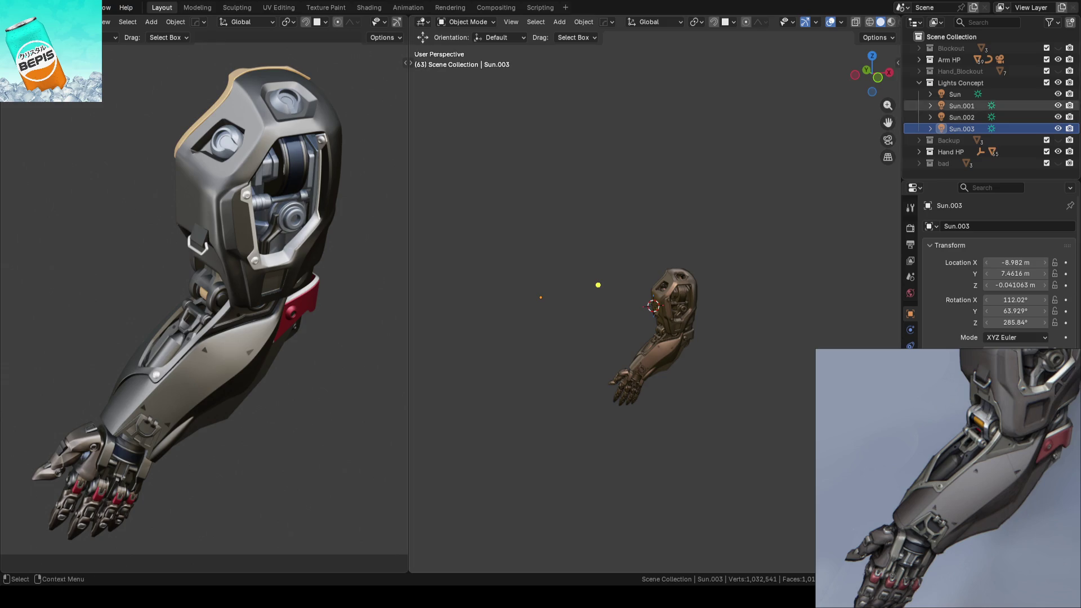
left_click(1058, 130)
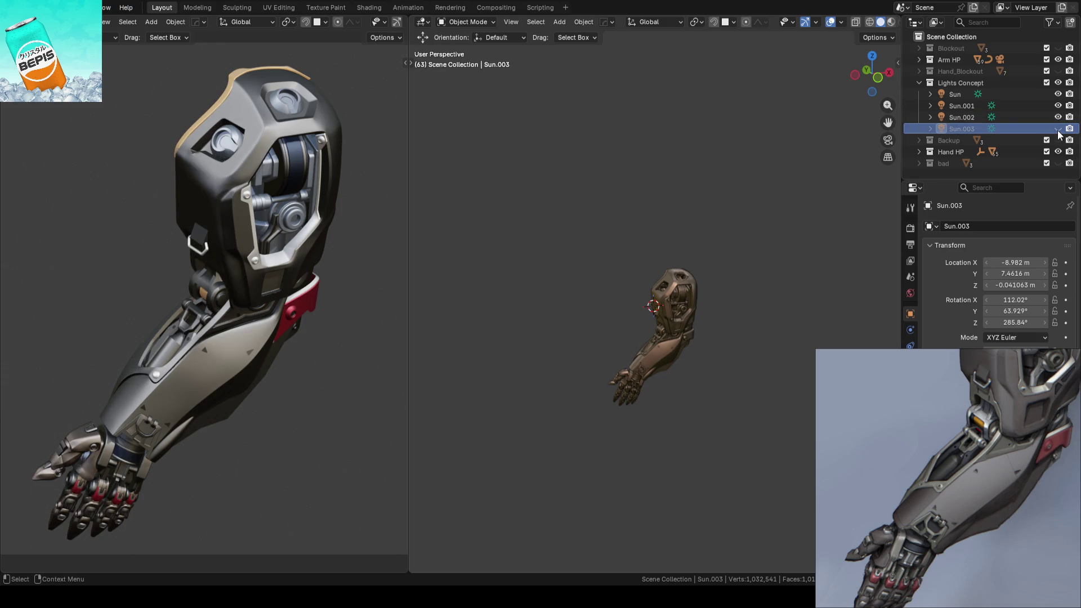
left_click(1058, 131)
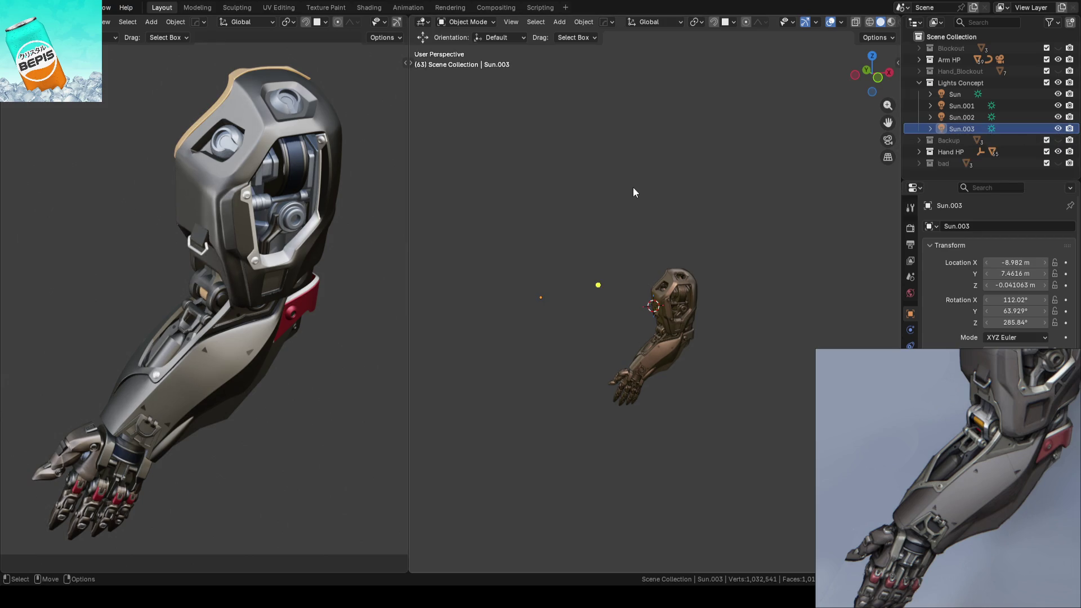
left_click(910, 362)
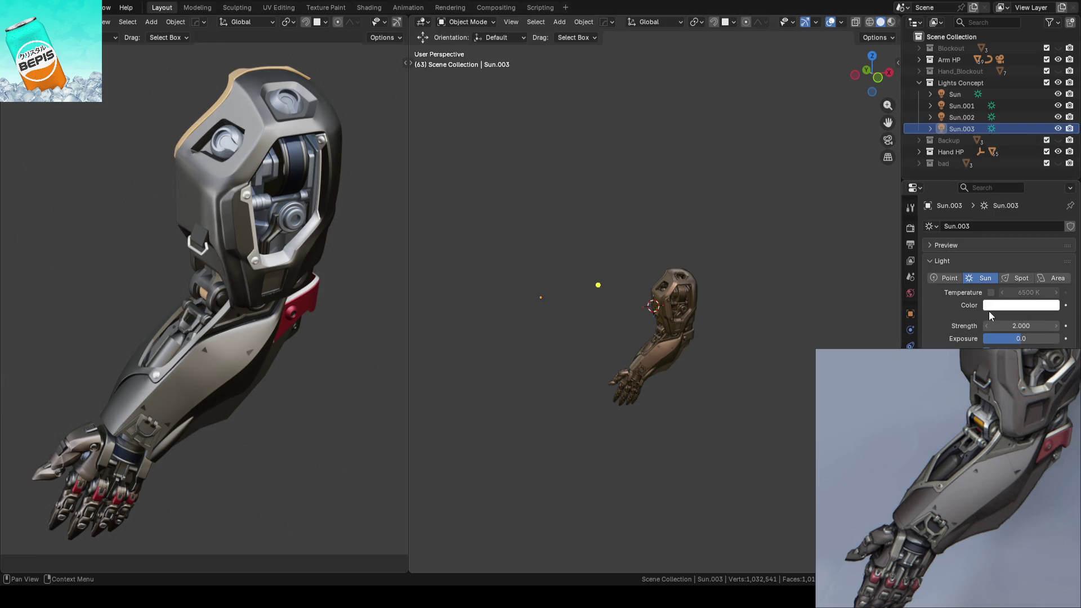
left_click(1038, 326)
type("1")
key("Return")
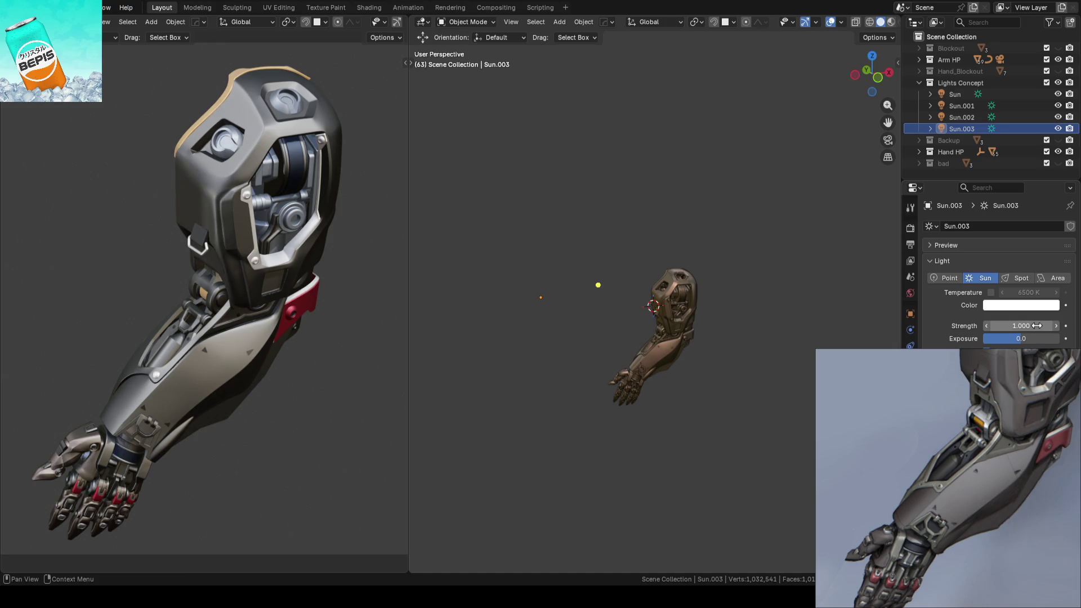
Step: Toggle Sun.003's visibility to compare the 1.0 strength lighting, then save
left_click(1058, 129)
left_click(1057, 129)
left_click(1057, 129)
left_click(1057, 129)
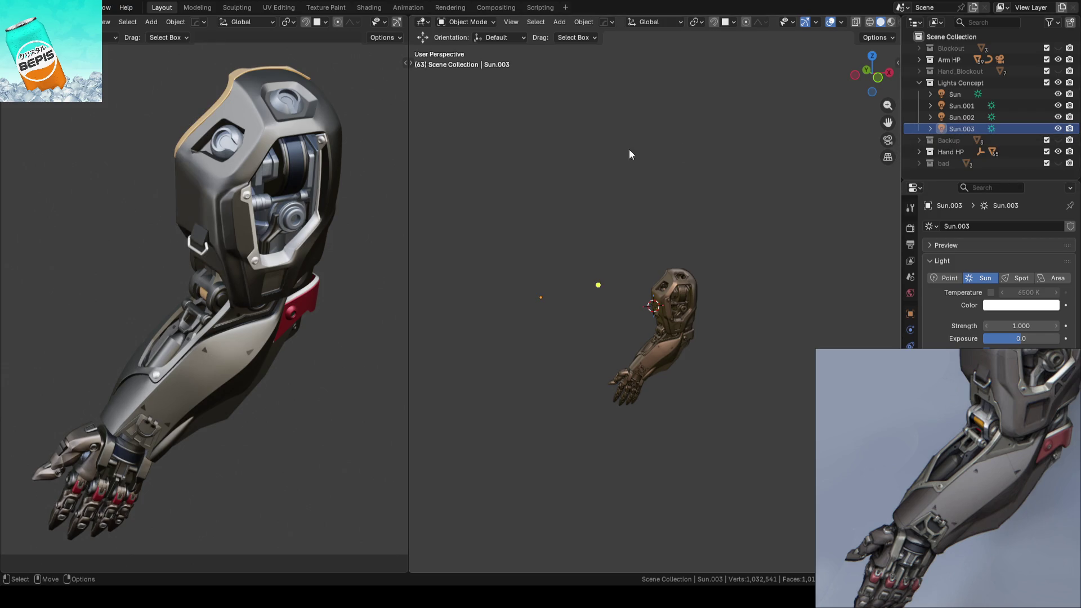
key("ctrl+s")
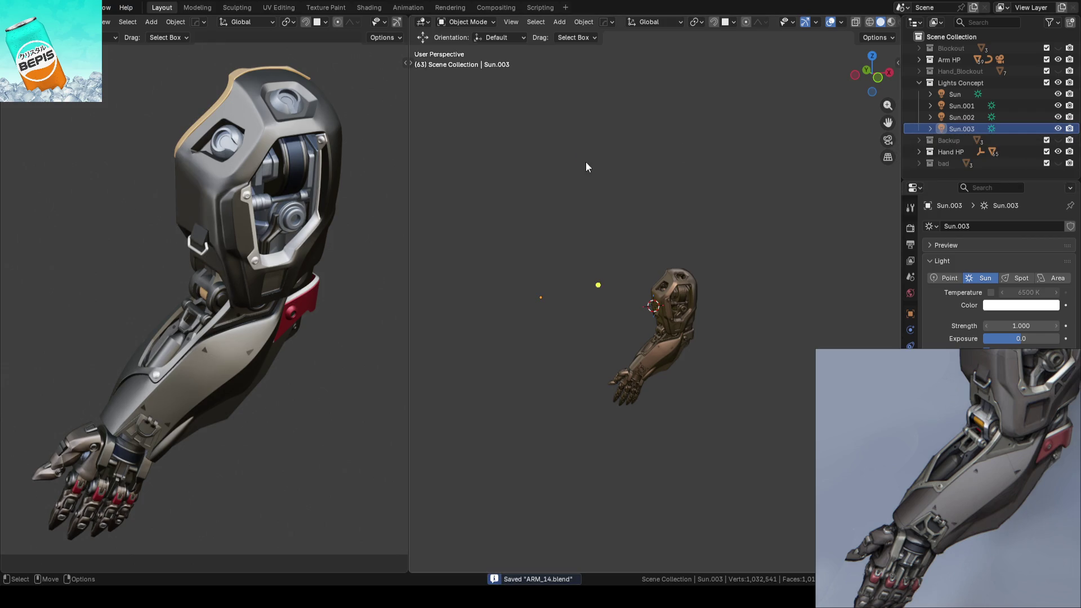
Step: Repeatedly switch Sun.003 off and on to compare the arm and hand lighting
left_click(1059, 129)
left_click(1059, 128)
left_click(1058, 129)
left_click(1059, 129)
left_click(1059, 129)
left_click(1059, 129)
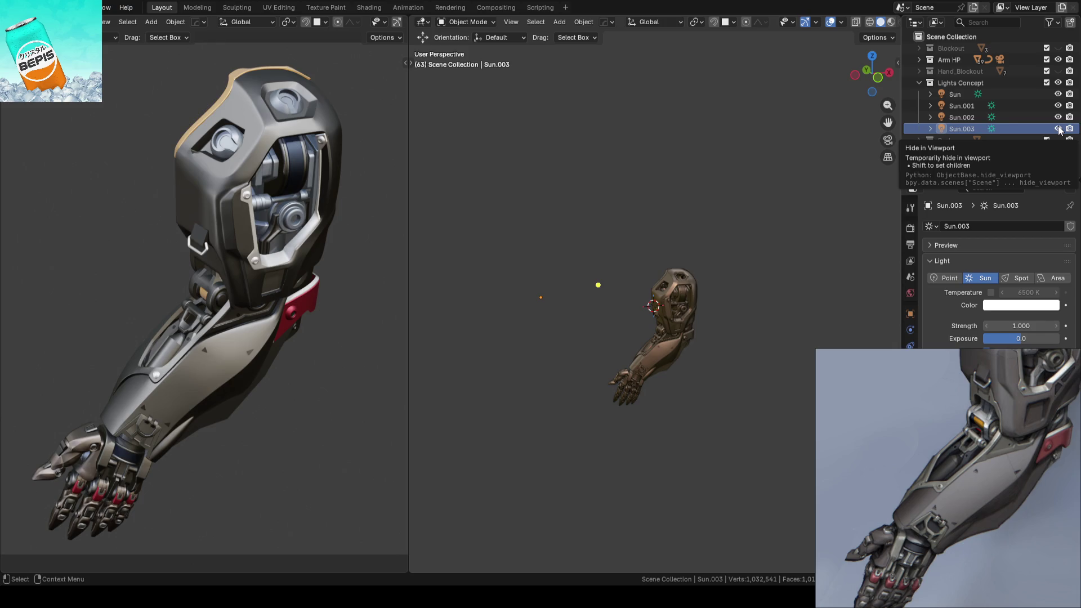
left_click(1059, 129)
left_click(1058, 129)
left_click(1058, 129)
left_click(1058, 129)
left_click(1059, 129)
left_click(1058, 129)
left_click(1058, 129)
left_click(1059, 129)
scroll(107, 373, "up", 8)
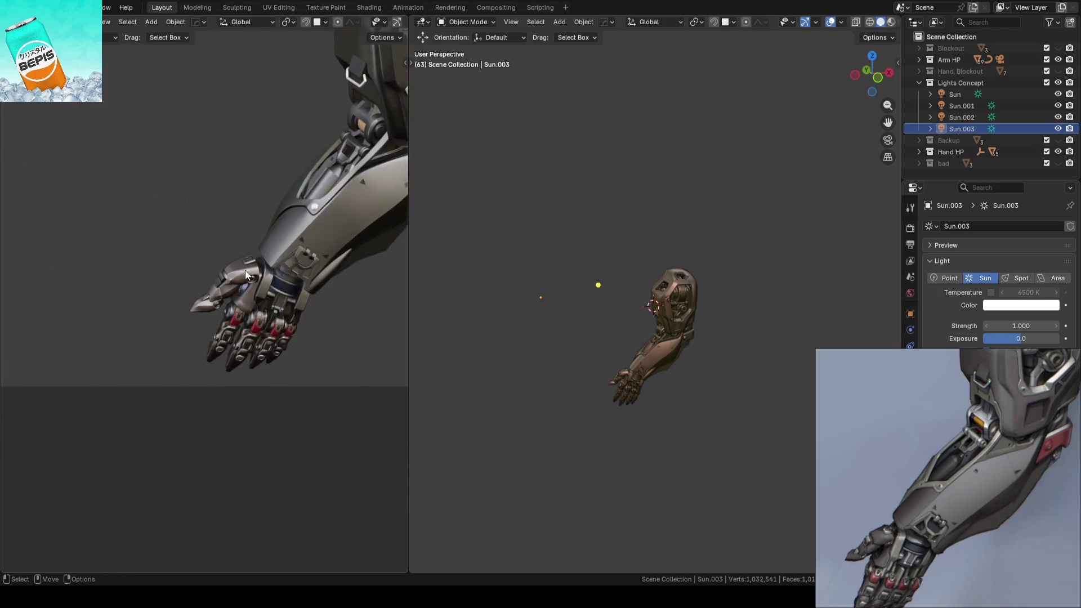
left_click(1058, 129)
left_click(1059, 129)
left_click(1059, 129)
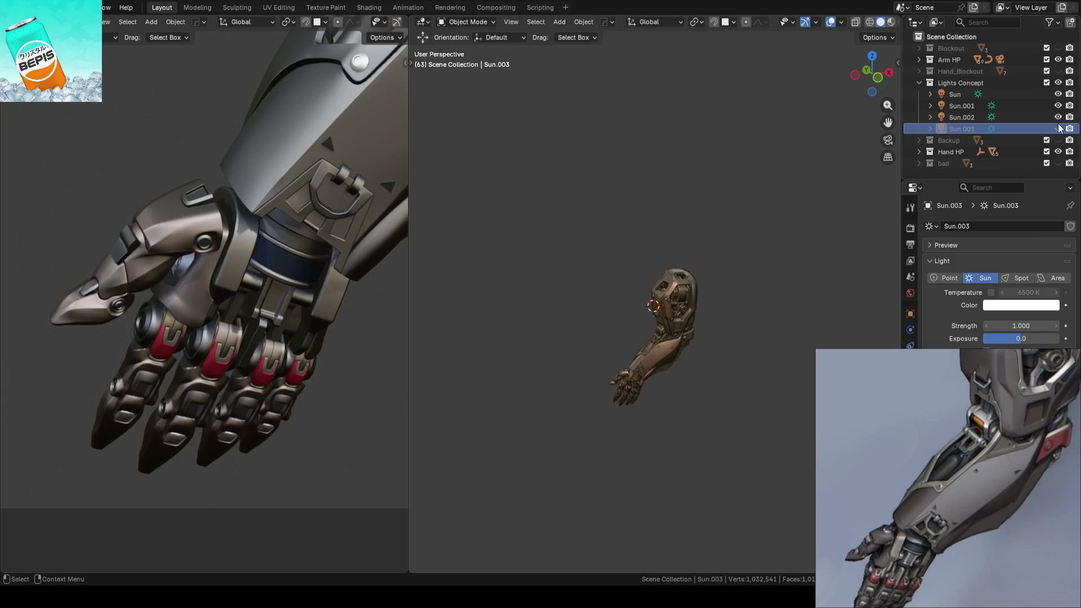
left_click(1059, 129)
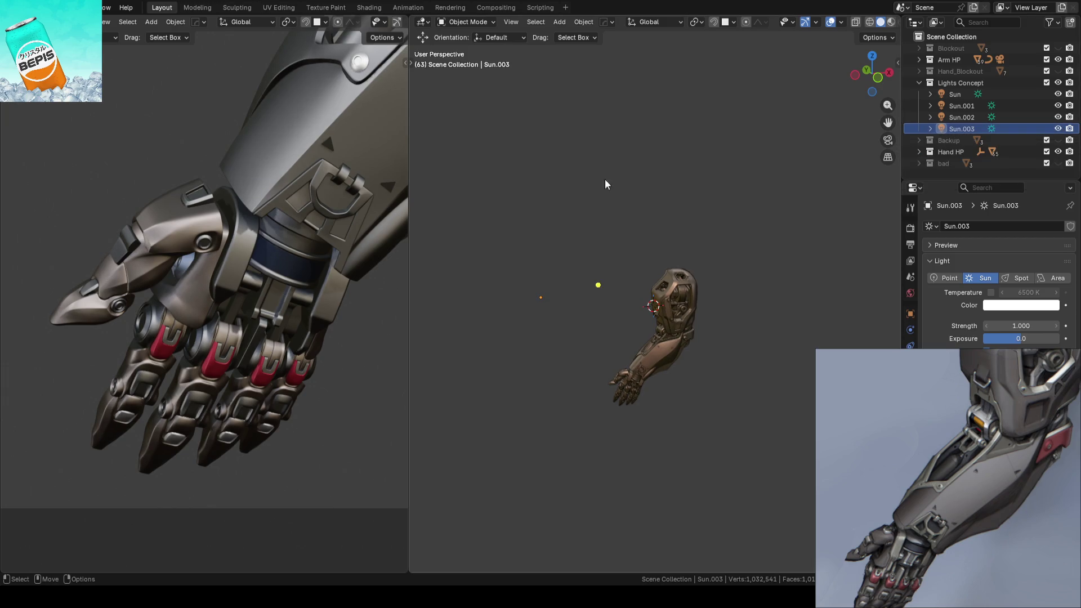
Step: Raise Sun.003's strength back to 2, save, and recheck the hand with it hidden and shown
middle_click_drag(267, 223, 285, 213)
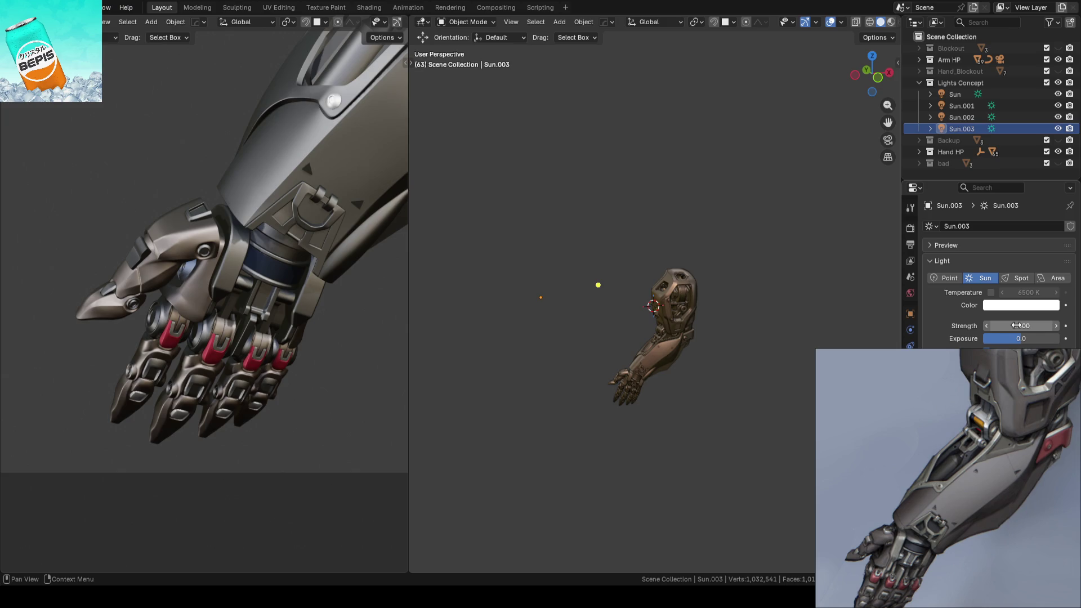
middle_click_drag(275, 156, 204, 251)
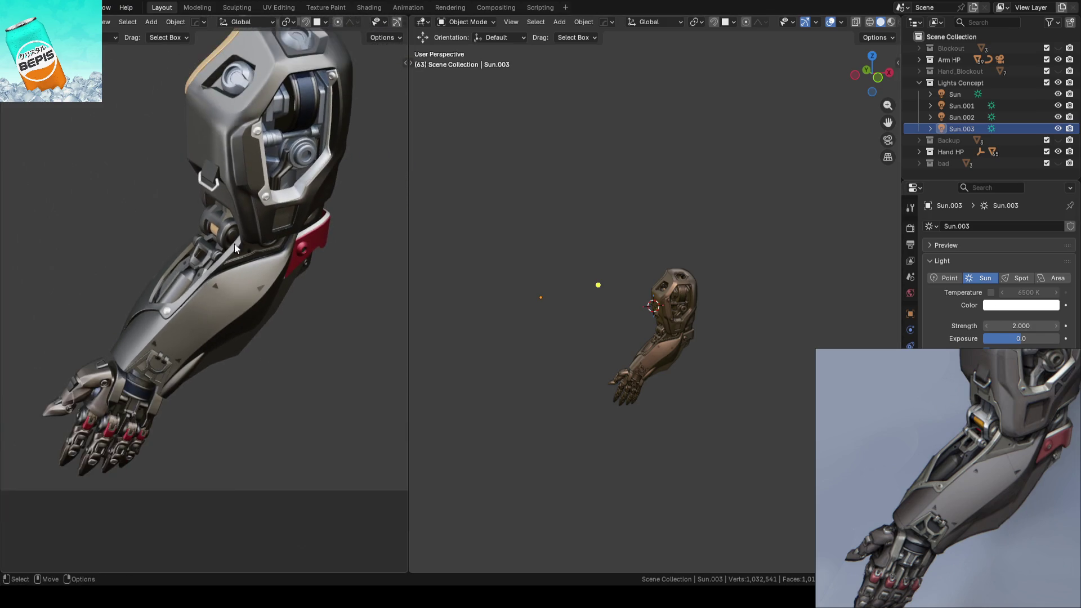
key("ctrl+s")
scroll(228, 302, "up", 4)
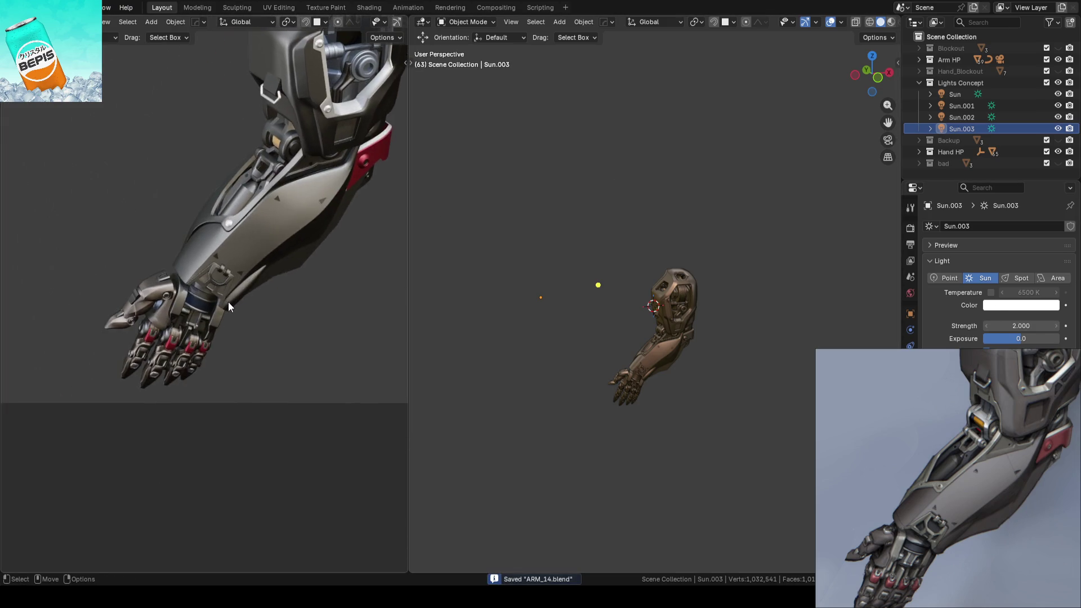
scroll(228, 301, "up", 4)
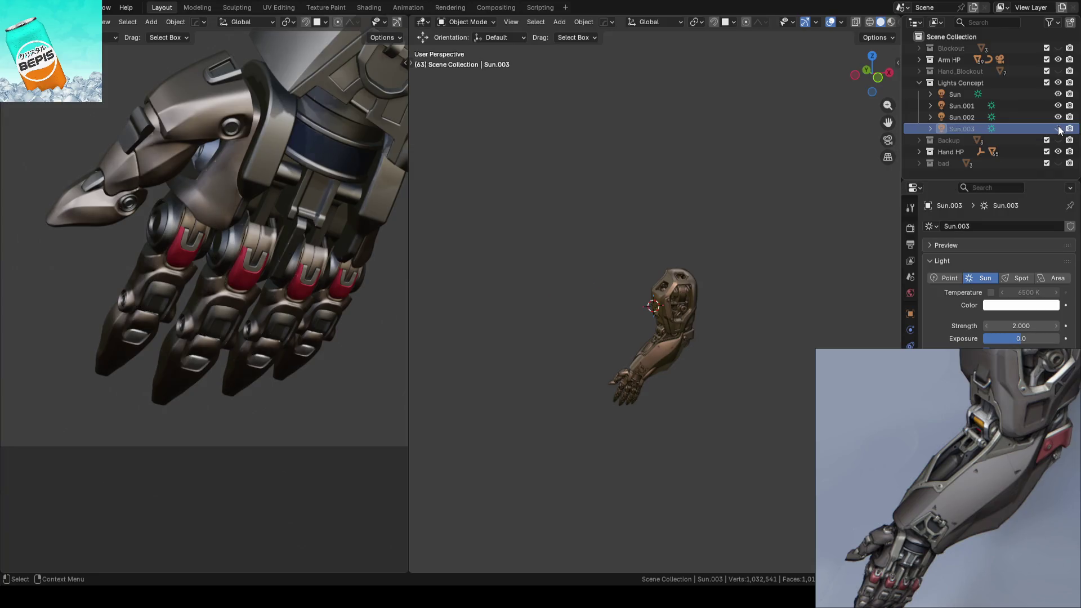
left_click(1057, 129)
left_click(1058, 129)
left_click(1058, 129)
left_click(1057, 129)
Step: Compare the elbow lighting with Sun.003 toggled, view through the scene camera, and save
scroll(200, 169, "down", 5)
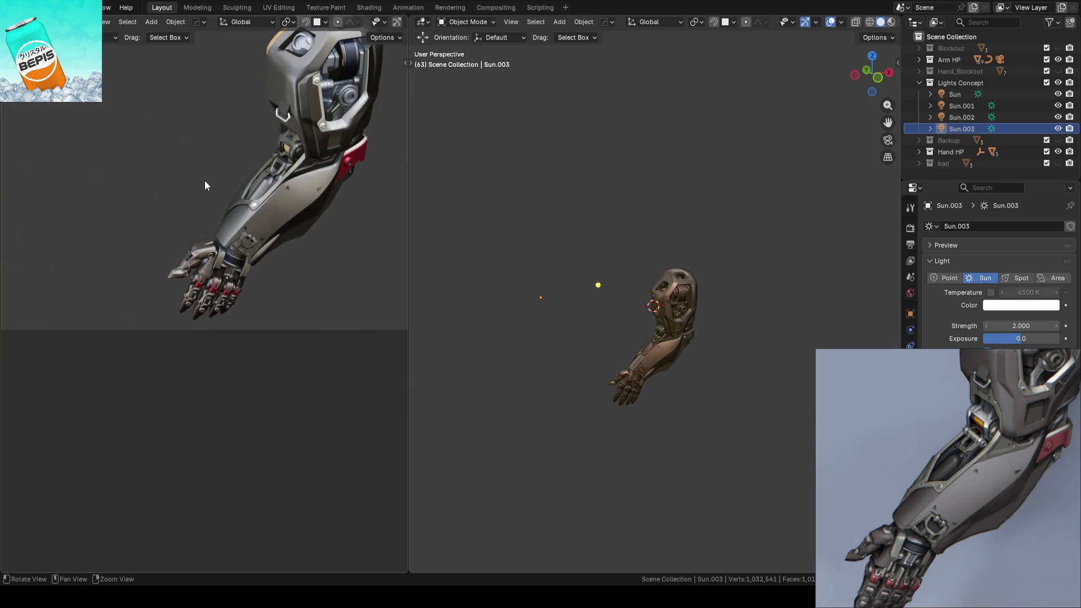
scroll(244, 201, "up", 5)
scroll(244, 201, "up", 4)
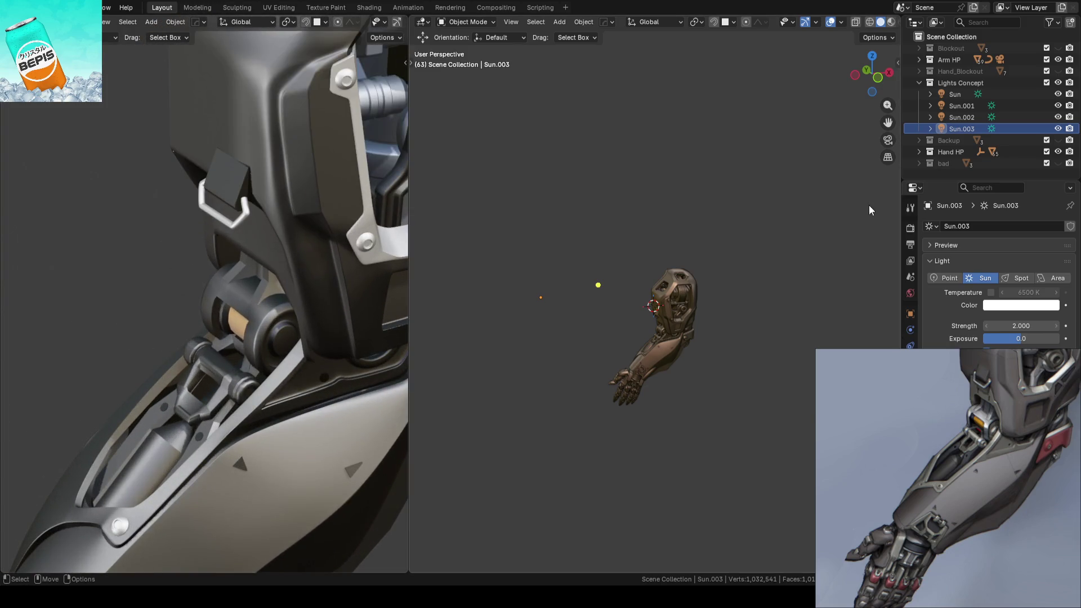
left_click(1058, 128)
left_click(1058, 128)
left_click(1058, 129)
left_click(1058, 128)
key("KP_0")
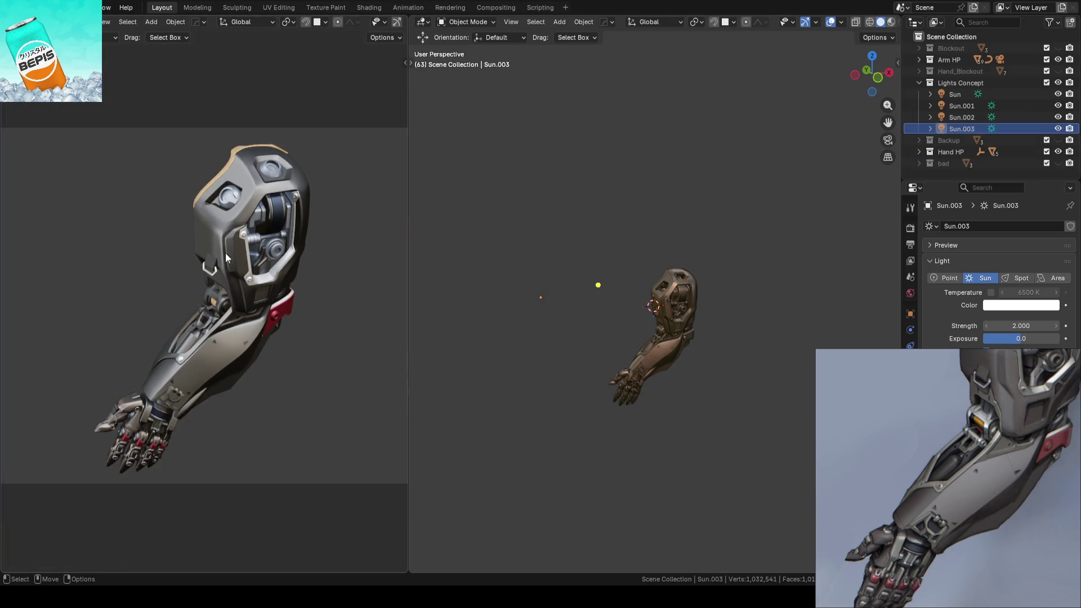
key("ctrl+s")
scroll(604, 282, "up", 4)
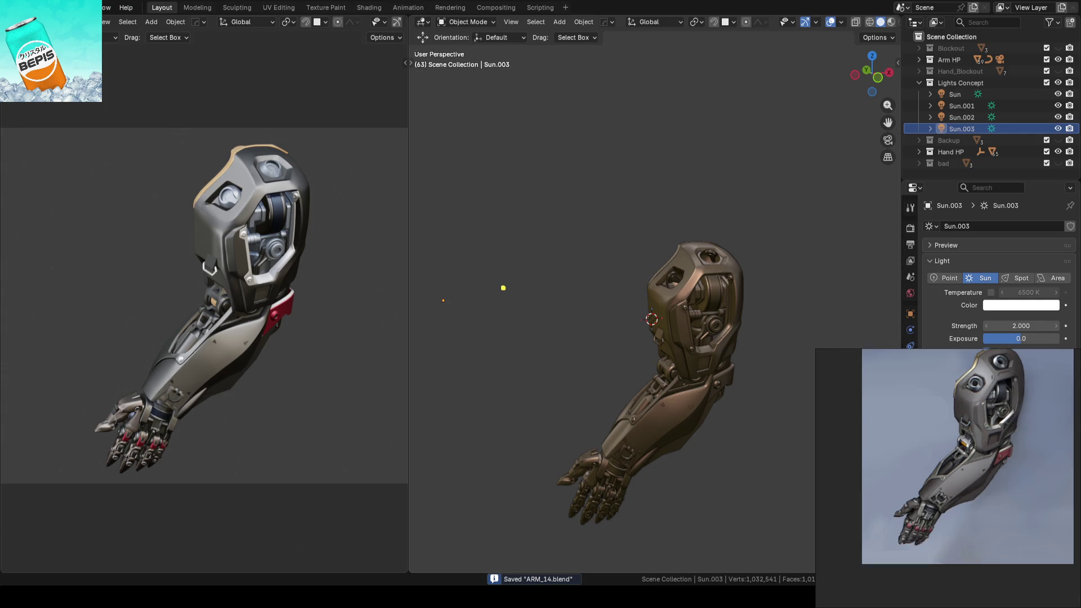
Step: Zoom and pan to bring the hand in, then orbit to a side view of the upper arm's buckle
scroll(942, 439, "up", 5)
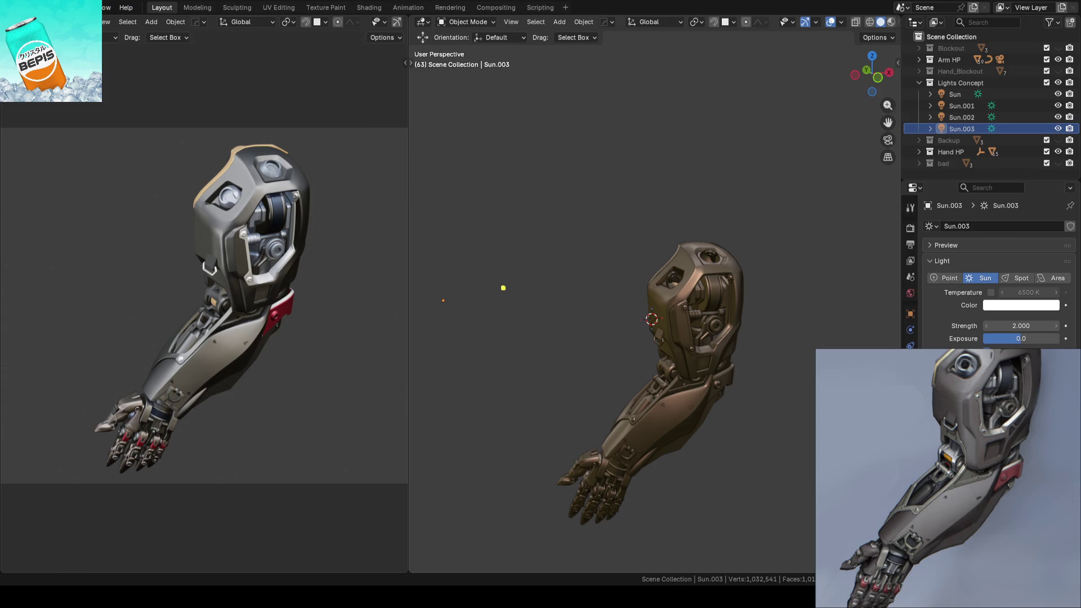
key("ctrl+s")
scroll(451, 389, "up", 2)
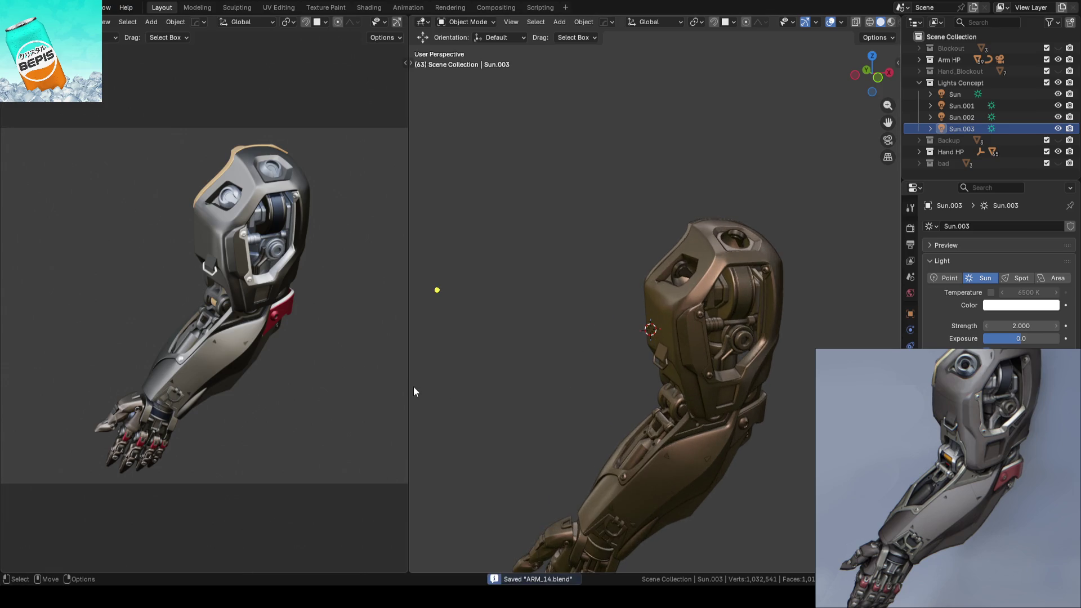
scroll(304, 347, "up", 1)
scroll(316, 335, "up", 3)
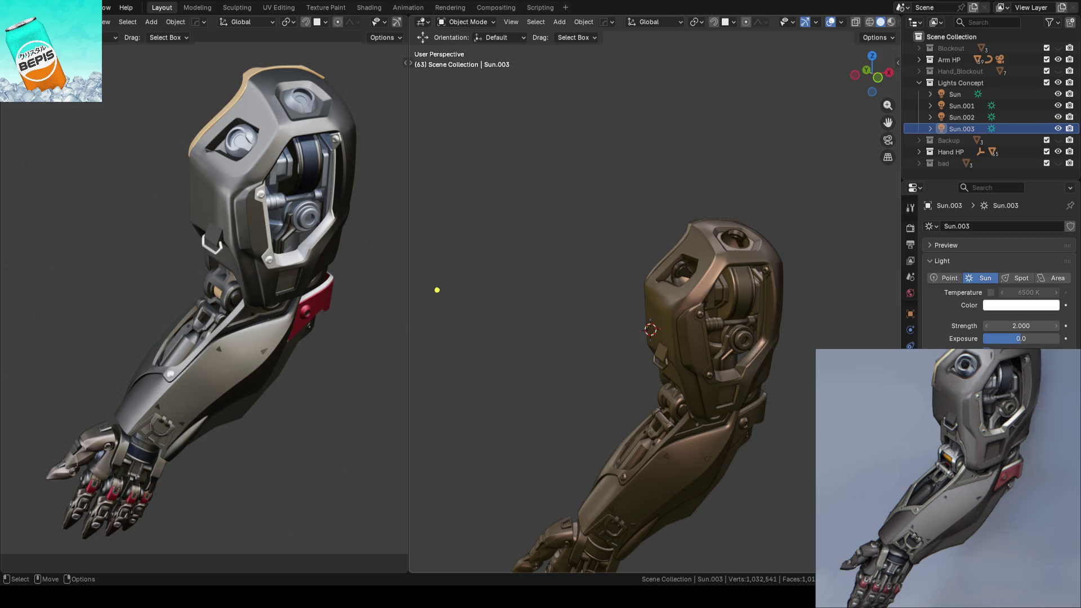
middle_click_drag(552, 407, 579, 327, "shift")
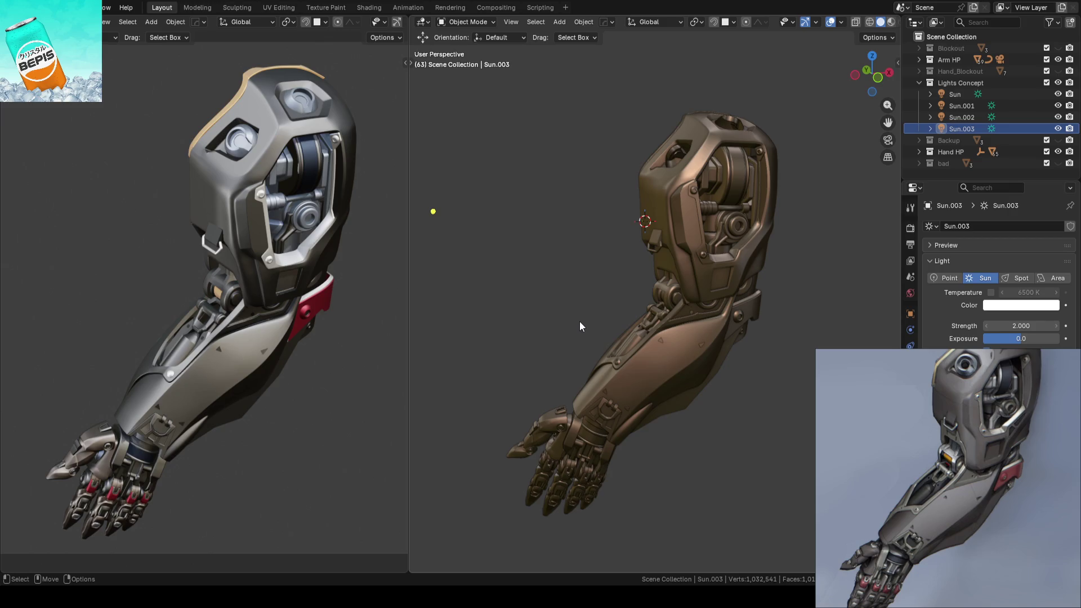
middle_click_drag(583, 269, 600, 234)
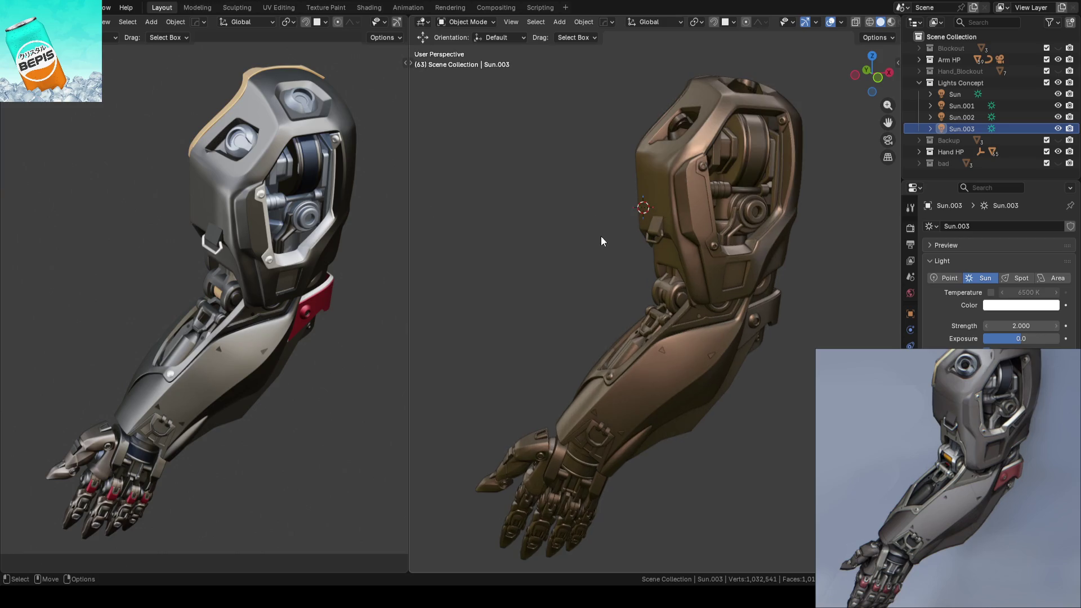
scroll(623, 292, "up", 3)
mouse_move(624, 292)
middle_mouse_down()
mouse_move(668, 300)
mouse_move(707, 289)
mouse_move(699, 282)
mouse_move(661, 290)
mouse_move(743, 346)
middle_mouse_up()
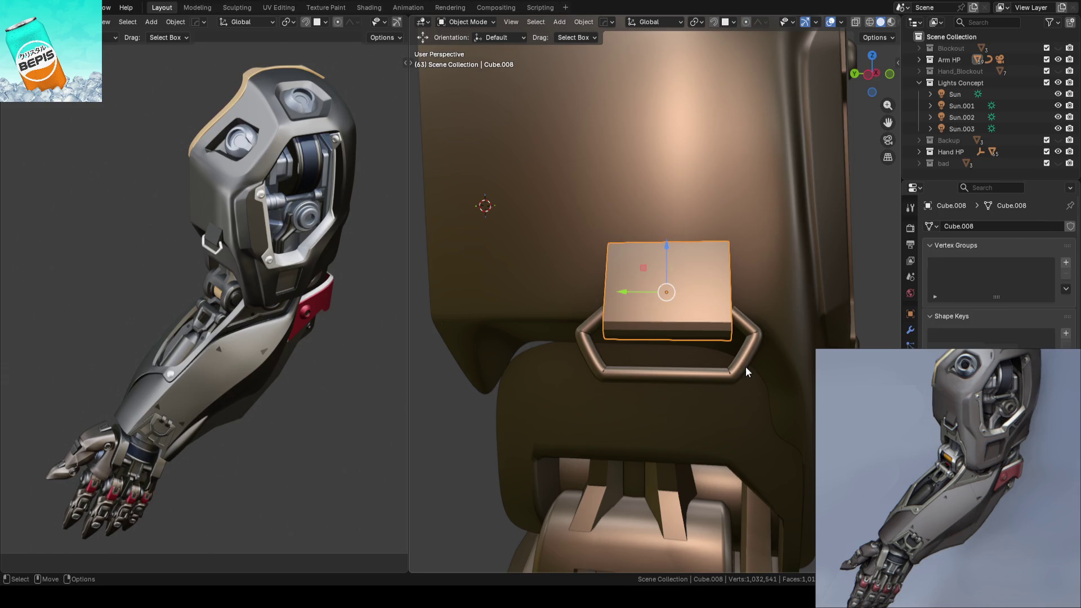
Step: Select the buckle ring and plate, switching transform orientation to local and back to global
left_click(745, 367)
left_click(701, 303)
key("comma")
left_click(695, 311)
left_click(735, 362)
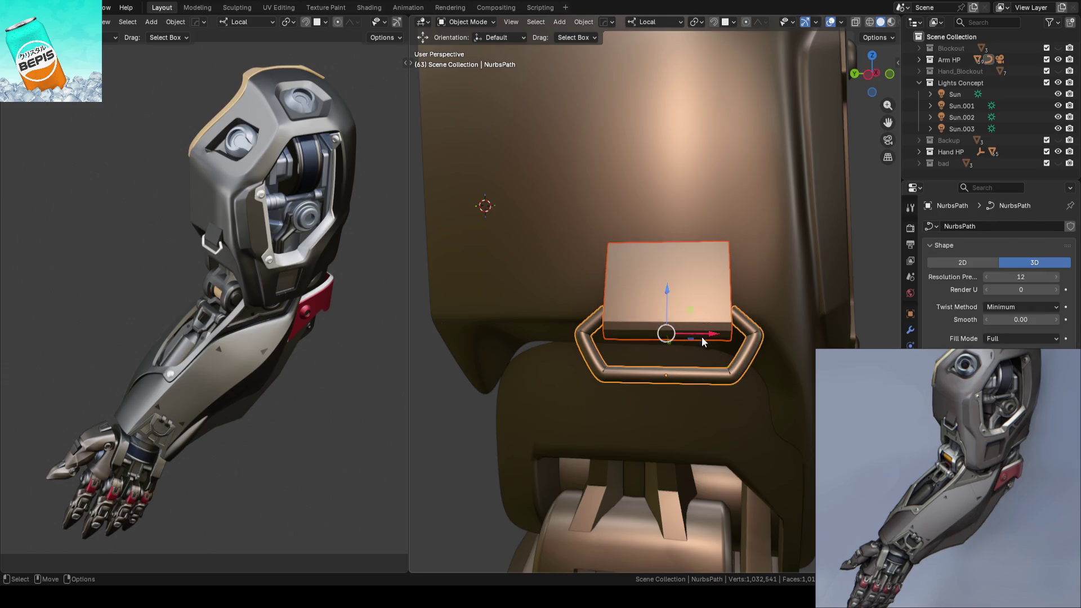
key("comma")
left_click(691, 311)
Step: Slide the NurbsPath ring along Y, nudge it slightly along X, and save ARM_14.blend
mouse_move(627, 335)
left_mouse_down()
mouse_move(603, 331)
mouse_move(656, 322)
left_mouse_up()
mouse_move(655, 322)
middle_mouse_down()
mouse_move(588, 334)
mouse_move(621, 325)
mouse_move(589, 310)
middle_mouse_up()
left_click_drag(589, 310, 580, 311)
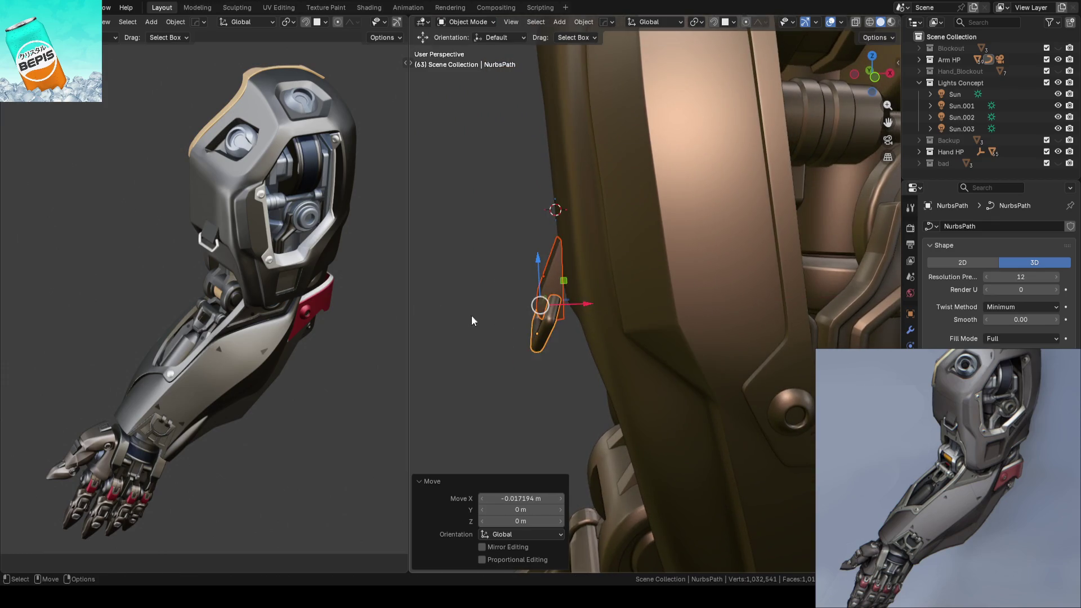
left_click(492, 312)
key("ctrl+s")
scroll(566, 306, "down", 4)
mouse_move(567, 307)
middle_mouse_down()
mouse_move(697, 326)
mouse_move(661, 322)
middle_mouse_up()
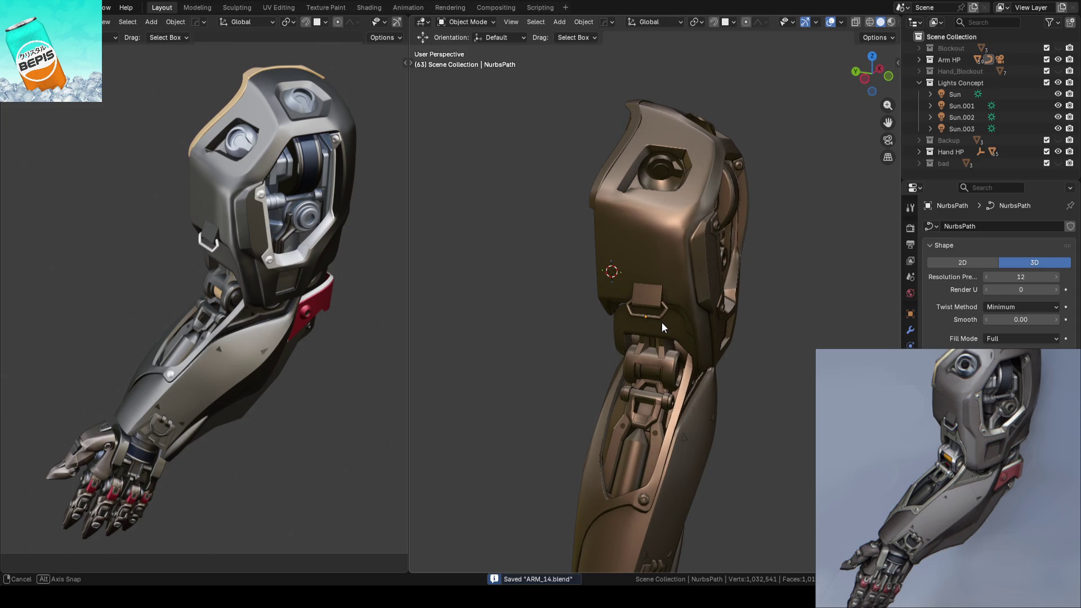
scroll(661, 322, "up", 8)
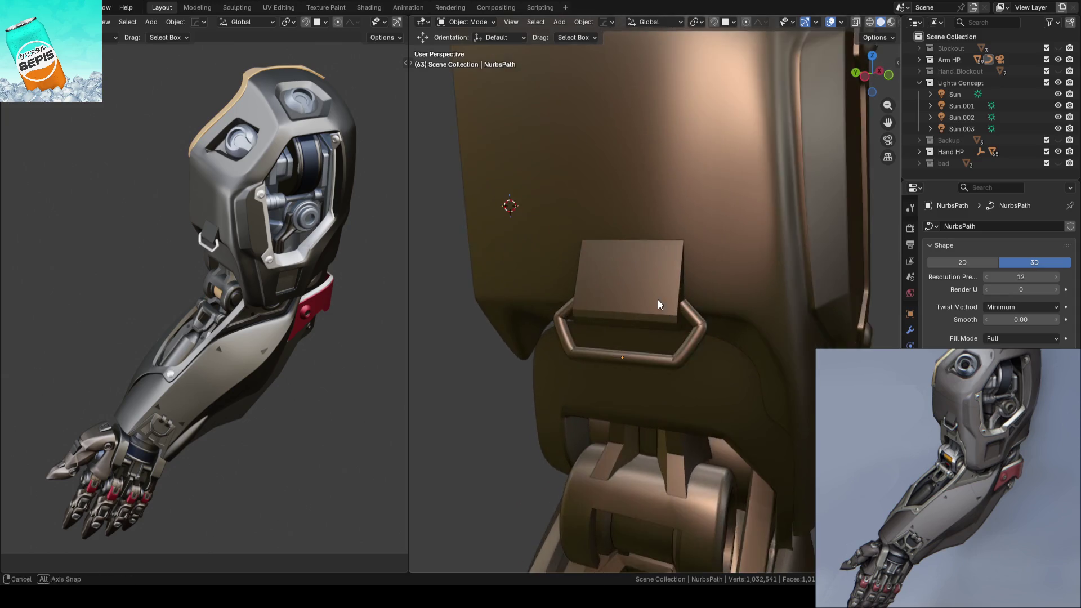
Step: Select the plate with the ring and redo the Y move in the chosen orientation
left_click(670, 311)
left_click(666, 346, "shift")
left_click_drag(609, 314, 619, 310)
key("ctrl+z")
key("comma")
left_click(688, 280)
left_click(506, 474)
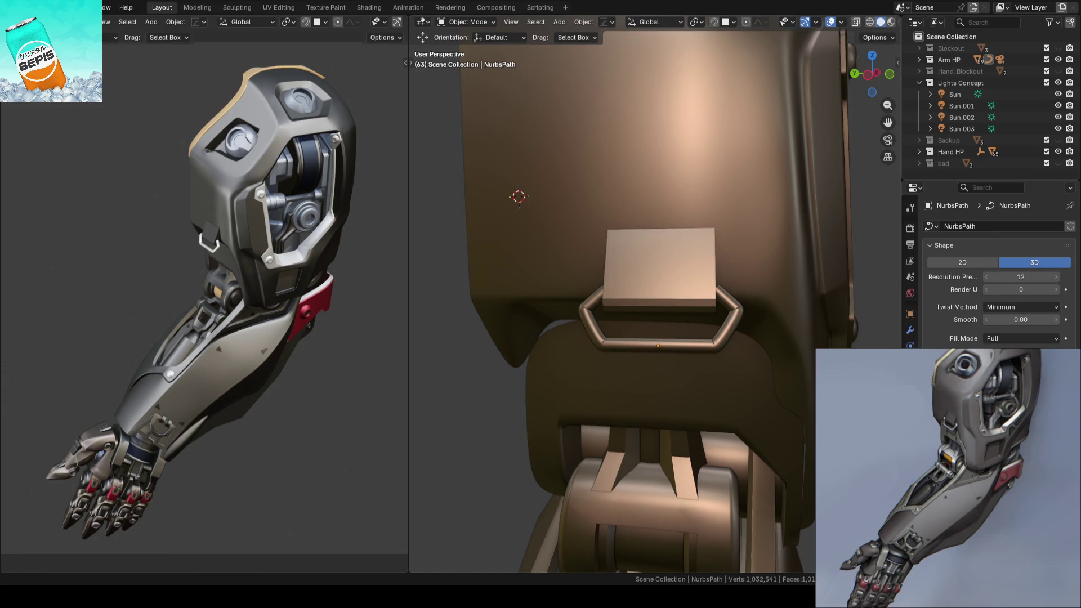
scroll(662, 332, "down", 4)
Step: Select Plane.003 and enter Edit Mode, viewing the curved wall with the pad
mouse_move(705, 314)
middle_mouse_down()
mouse_move(798, 292)
mouse_move(687, 278)
mouse_move(701, 206)
mouse_move(713, 199)
mouse_move(648, 228)
mouse_move(668, 311)
mouse_move(597, 346)
mouse_move(713, 347)
mouse_move(512, 340)
mouse_move(514, 232)
mouse_move(693, 249)
mouse_move(698, 226)
mouse_move(699, 254)
middle_mouse_up()
left_click(712, 347)
key("Tab")
scroll(702, 307, "up", 4)
mouse_move(707, 299)
middle_mouse_down()
mouse_move(722, 296)
mouse_move(702, 378)
mouse_move(693, 237)
mouse_move(707, 244)
mouse_move(683, 275)
mouse_move(683, 309)
mouse_move(661, 292)
mouse_move(695, 268)
mouse_move(784, 256)
mouse_move(755, 96)
mouse_move(709, 103)
mouse_move(750, 161)
mouse_move(657, 284)
middle_mouse_up()
scroll(649, 282, "up", 5)
scroll(623, 301, "down", 5)
Step: Add a loop cut across the part in edge select mode
key("2")
left_click(624, 301)
mouse_move(624, 301)
middle_mouse_down()
mouse_move(632, 277)
mouse_move(648, 284)
middle_mouse_up()
mouse_move(637, 334)
middle_mouse_down()
mouse_move(736, 263)
mouse_move(647, 306)
mouse_move(661, 326)
mouse_move(717, 254)
mouse_move(652, 260)
mouse_move(693, 226)
mouse_move(660, 243)
middle_mouse_up()
key("ctrl+r")
left_click(660, 243)
left_click(660, 243)
Step: Slide a vertex beside the buckle along its edge, then return to Object Mode and save
mouse_move(799, 249)
middle_mouse_down()
mouse_move(446, 251)
mouse_move(696, 262)
mouse_move(696, 293)
middle_mouse_up()
key("1")
left_click(696, 262)
key("shift+v")
left_click(692, 298)
left_click(653, 254, "shift")
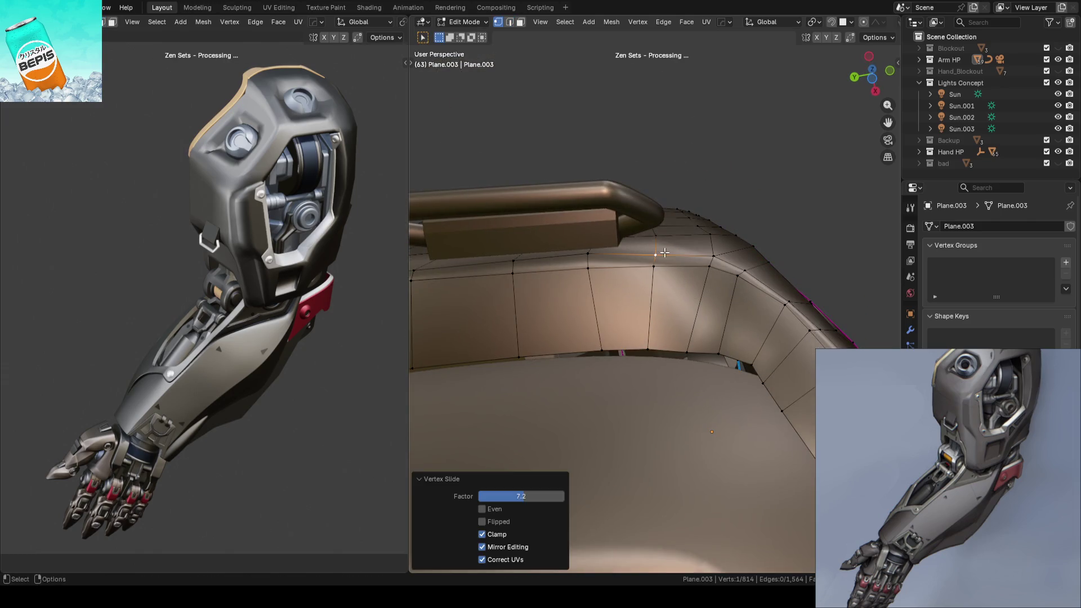
scroll(646, 261, "up", 10)
scroll(646, 261, "down", 10)
key("w")
left_click(743, 193)
mouse_move(743, 193)
middle_mouse_down()
mouse_move(789, 200)
mouse_move(700, 207)
mouse_move(702, 355)
mouse_move(705, 329)
mouse_move(678, 320)
mouse_move(705, 240)
mouse_move(693, 346)
mouse_move(657, 319)
mouse_move(586, 332)
mouse_move(700, 328)
mouse_move(692, 290)
mouse_move(798, 316)
mouse_move(721, 311)
mouse_move(749, 280)
mouse_move(704, 301)
middle_mouse_up()
key("Tab")
key("ctrl+s")
Step: Re-enter Edit Mode on the upper shell and select a shortest path of vertices
left_click(691, 290)
key("Tab")
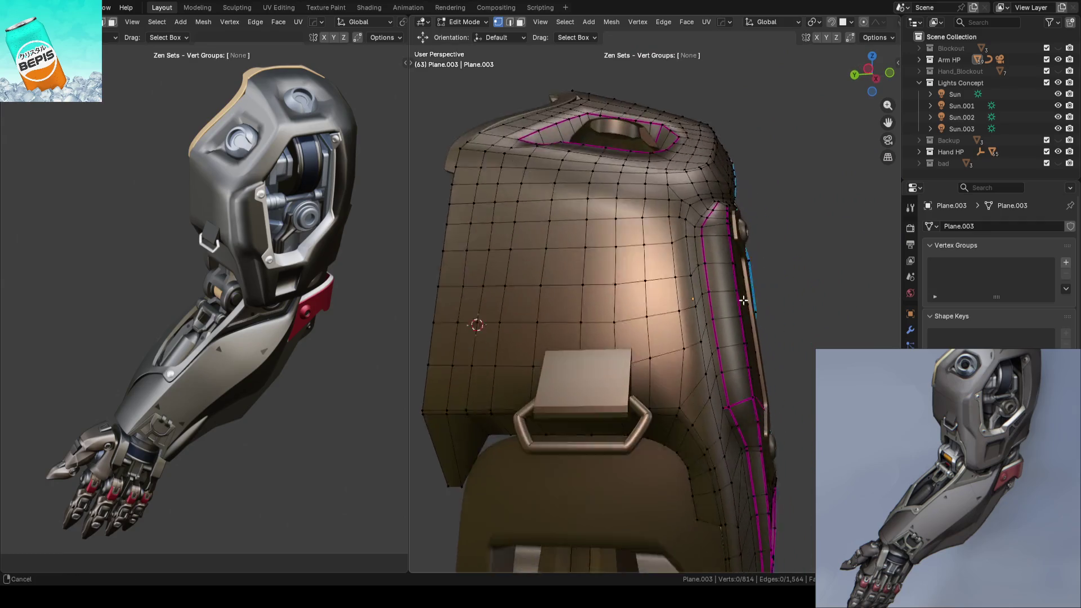
scroll(704, 301, "up", 4)
key("w")
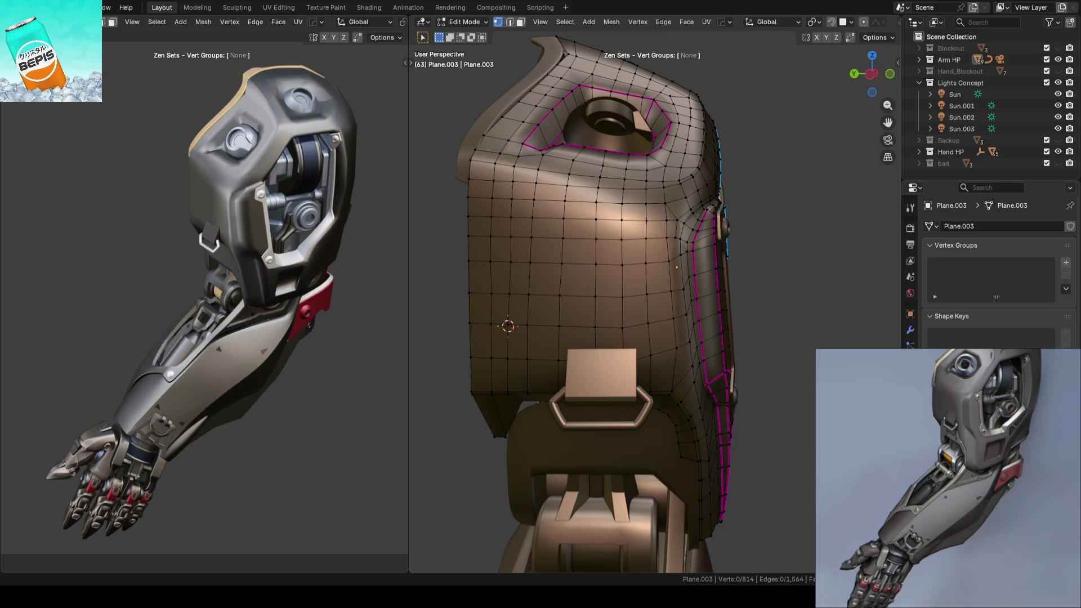
key("ctrl+s")
mouse_move(796, 289)
middle_mouse_down()
mouse_move(776, 309)
mouse_move(728, 275)
mouse_move(693, 222)
mouse_move(732, 287)
mouse_move(471, 241)
mouse_move(694, 303)
middle_mouse_up()
left_click(701, 249)
left_click(709, 339, "ctrl")
Step: Check individual vertices near the buckle, then return to Object Mode to view the smooth shell
left_click(690, 212)
left_click(690, 213, "shift")
left_click(653, 277)
left_click(653, 277, "shift")
mouse_move(704, 270)
middle_mouse_down()
mouse_move(781, 281)
mouse_move(732, 248)
middle_mouse_up()
key("Tab")
middle_click_drag(687, 210, 775, 291)
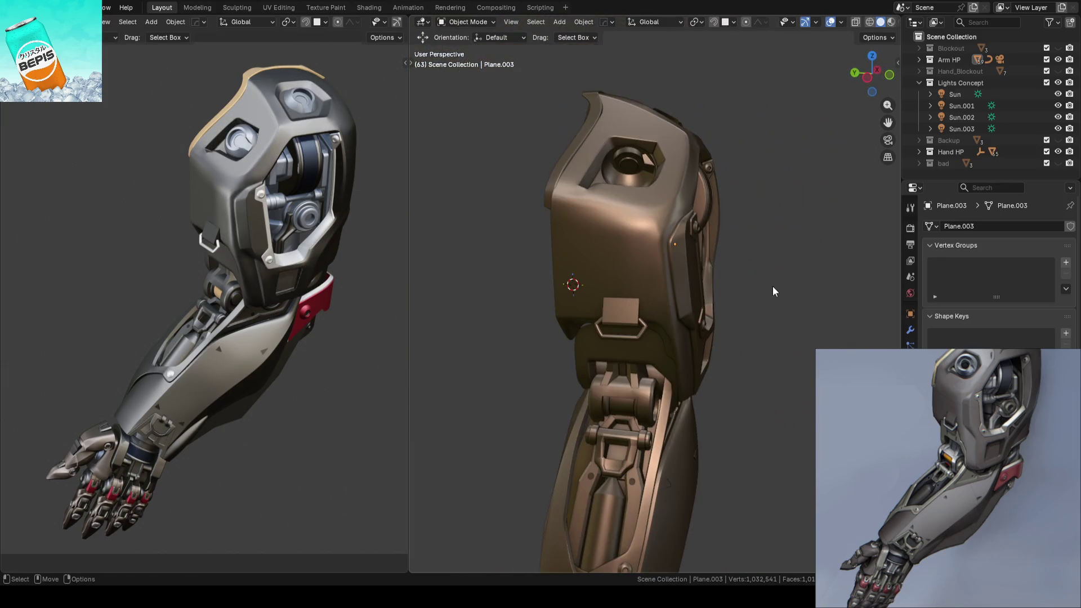
key("ctrl+s")
key("KP_0")
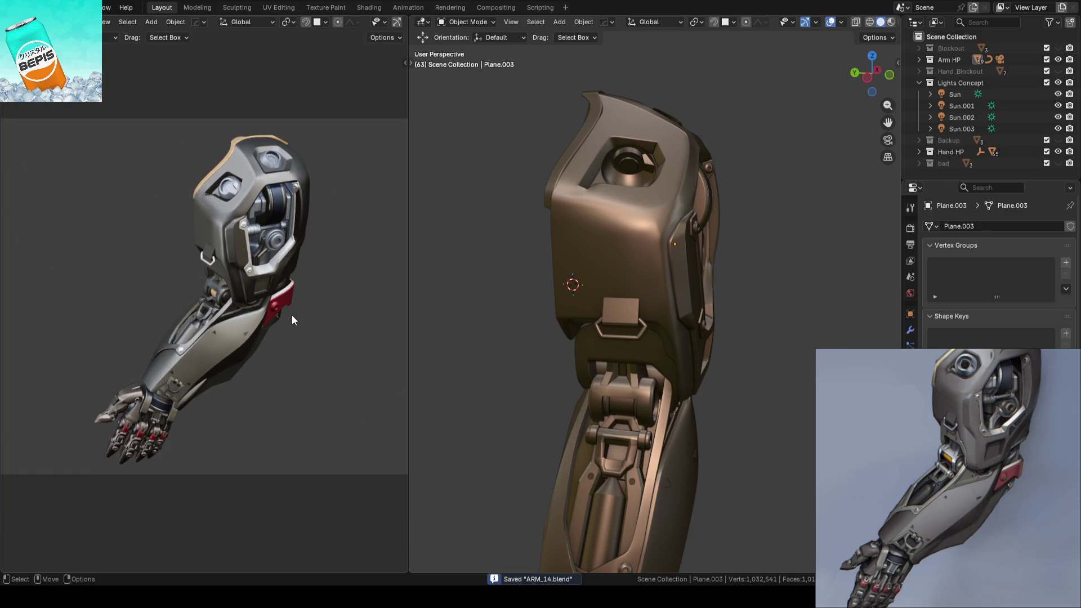
mouse_move(216, 404)
middle_mouse_down("shift")
mouse_move(338, 281)
mouse_move(264, 319)
mouse_move(283, 322)
middle_mouse_up("shift")
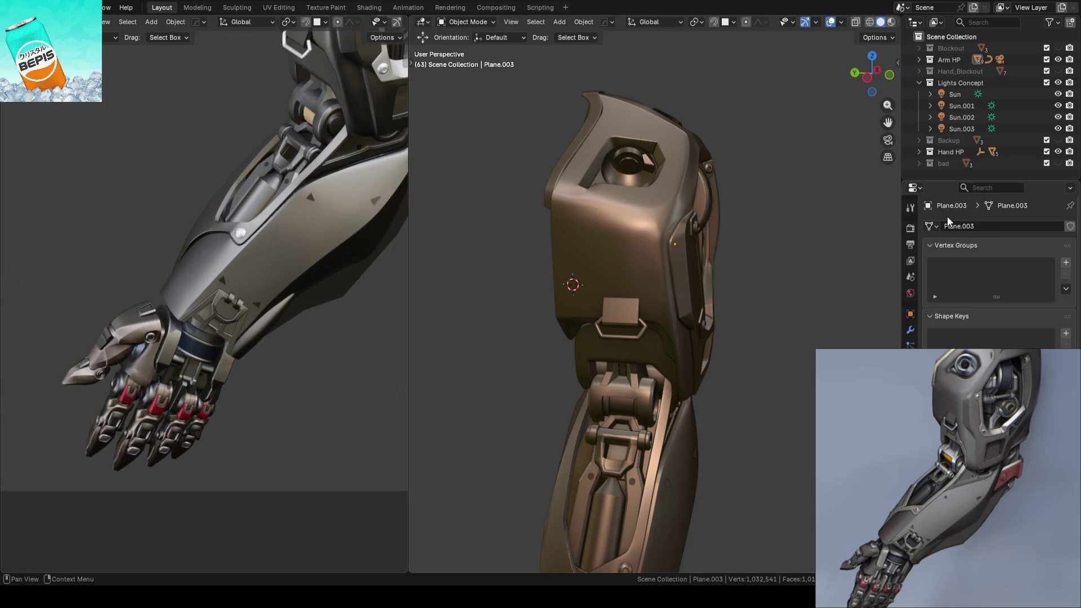
left_click(1057, 129)
left_click(1057, 129)
left_click(1057, 129)
left_click(1057, 129)
scroll(185, 386, "up", 2)
middle_click_drag(185, 386, 315, 277, "shift")
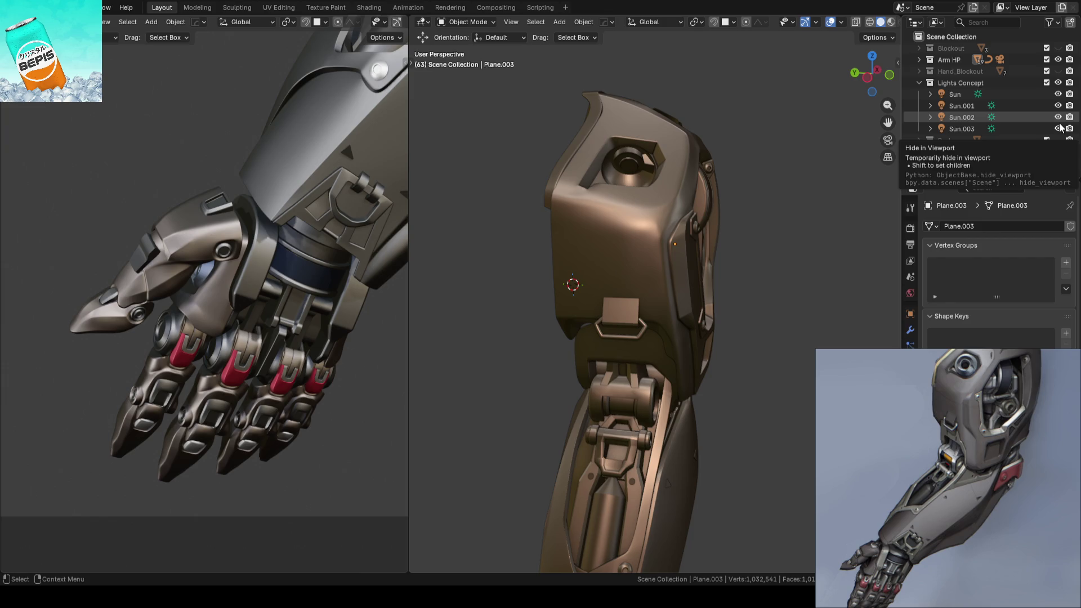
left_click(1059, 129)
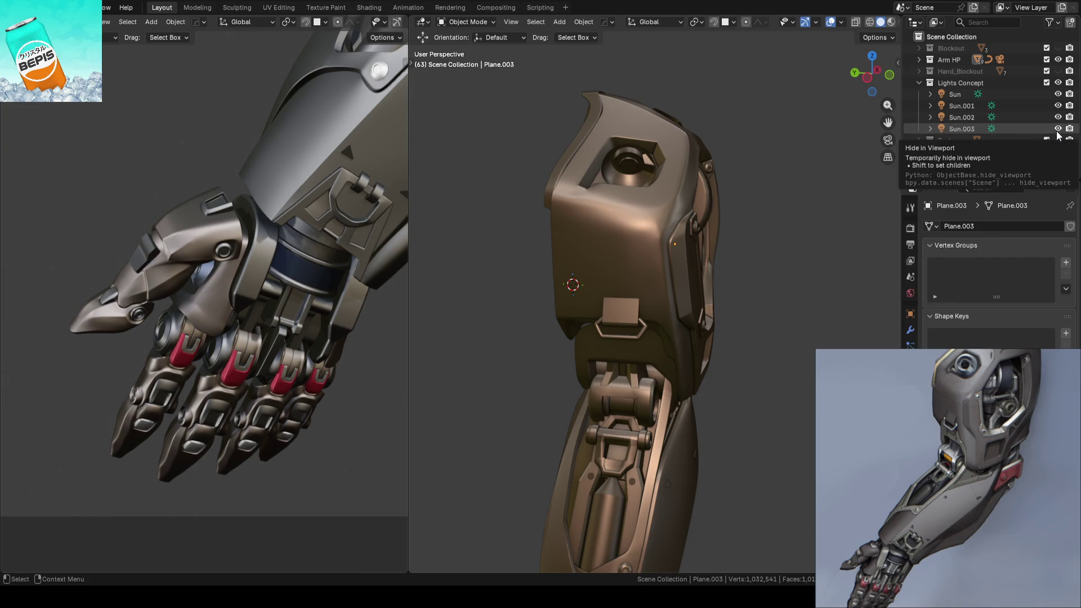
left_click(1058, 129)
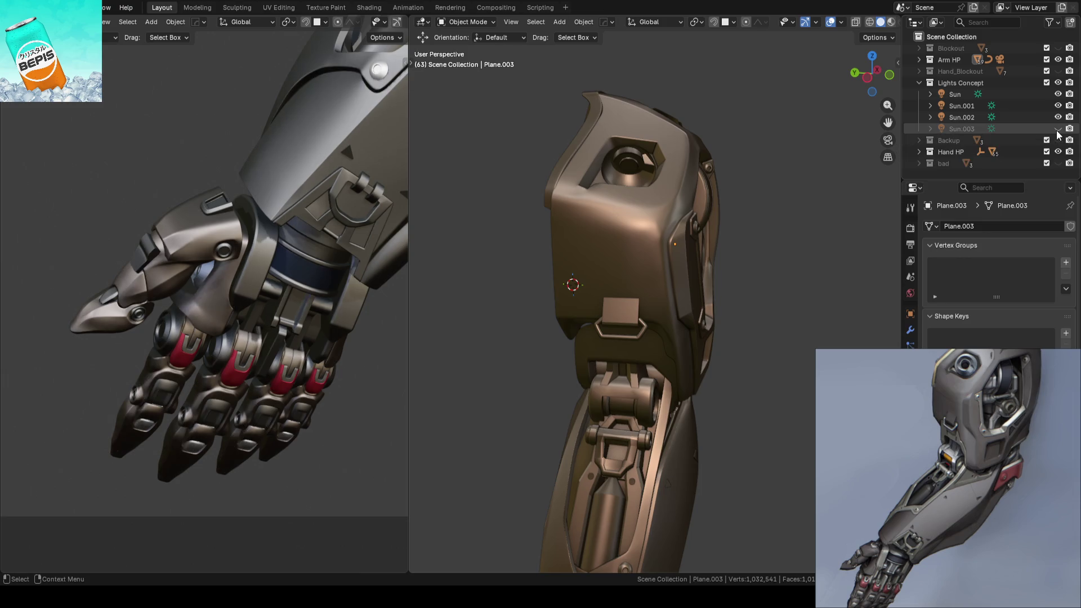
scroll(192, 363, "up", 5)
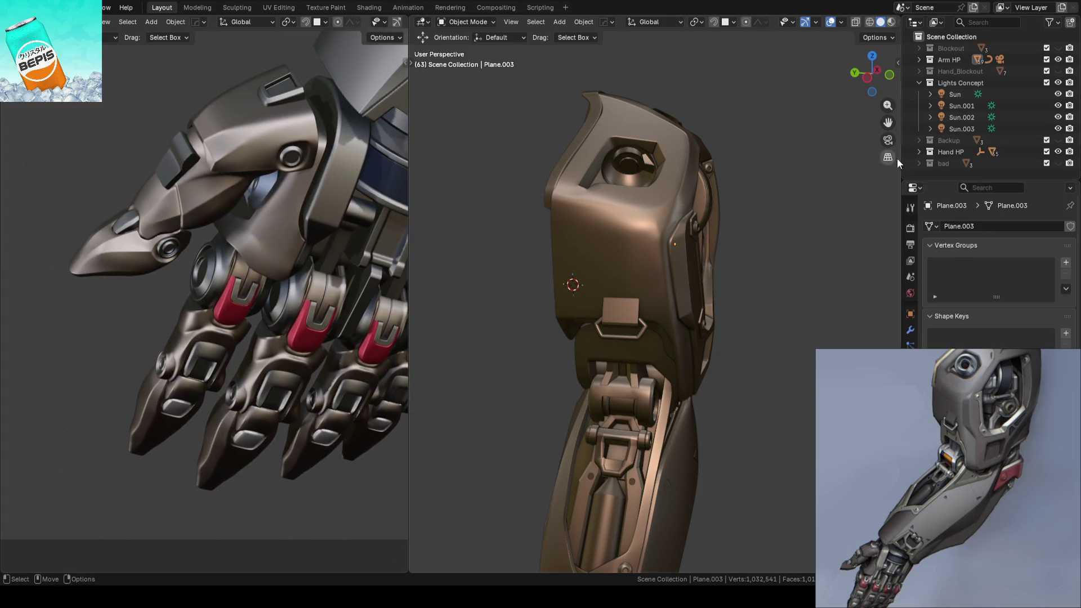
left_click(1058, 129)
left_click(1058, 129)
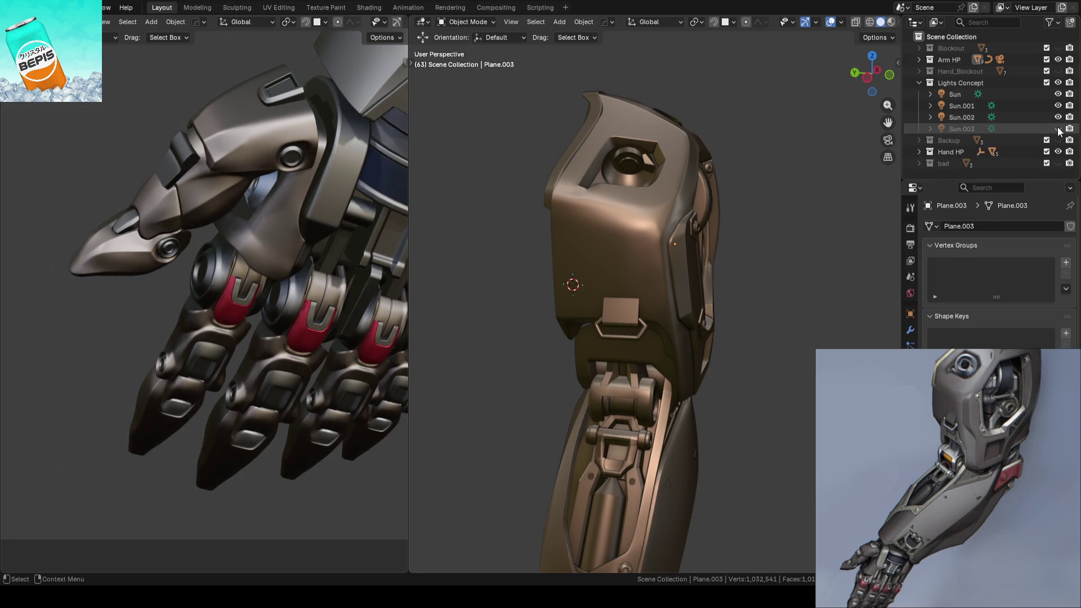
mouse_move(242, 338)
middle_mouse_down()
mouse_move(269, 315)
mouse_move(248, 298)
mouse_move(268, 273)
mouse_move(235, 282)
mouse_move(394, 248)
middle_mouse_up()
left_click(1058, 129)
scroll(225, 319, "up", 4)
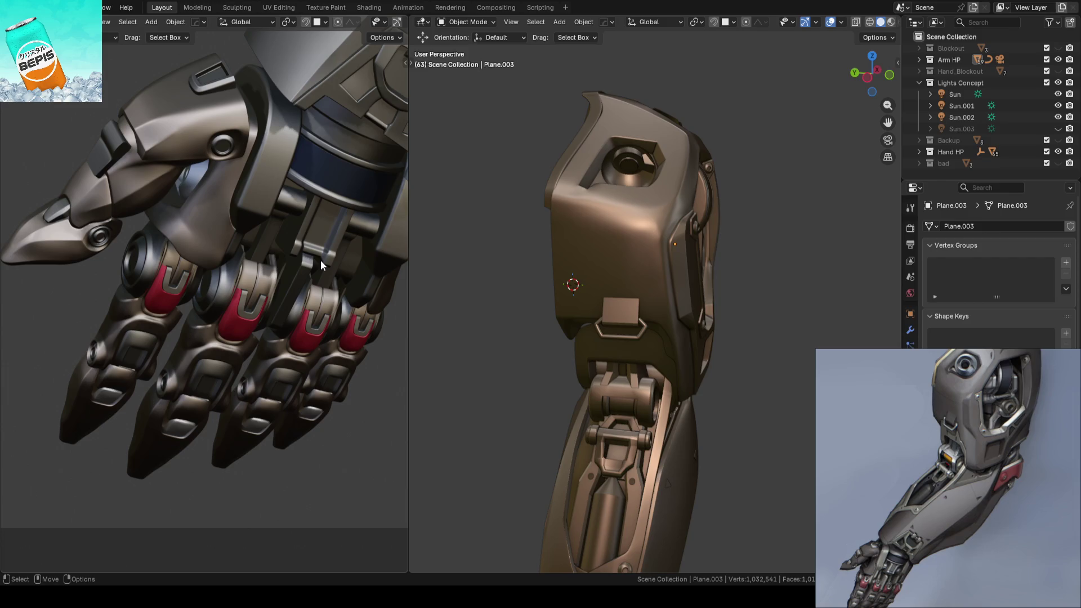
middle_click_drag(319, 260, 237, 289)
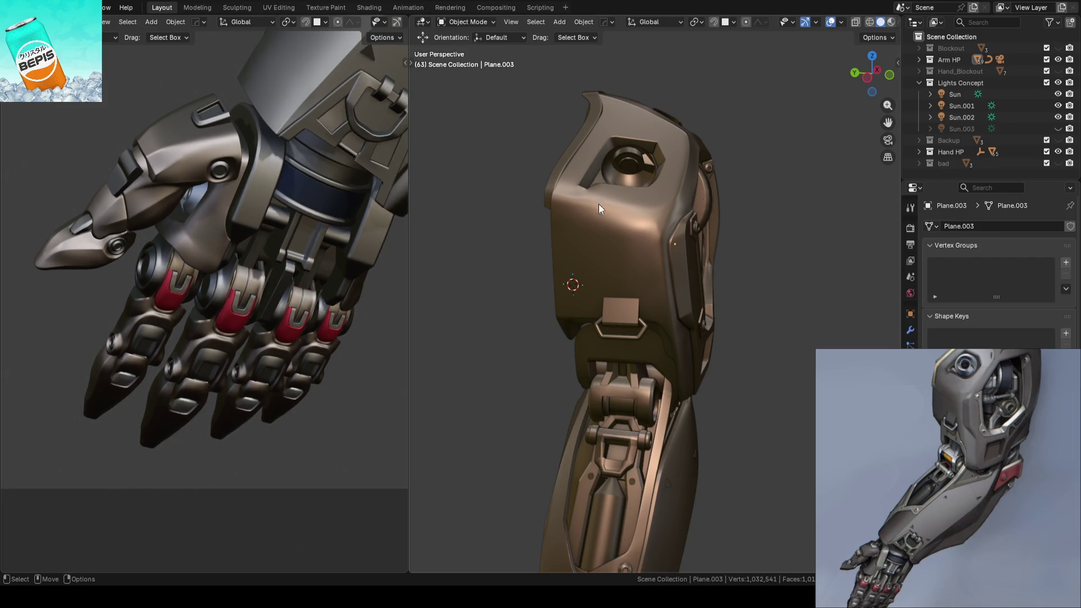
left_click(1058, 129)
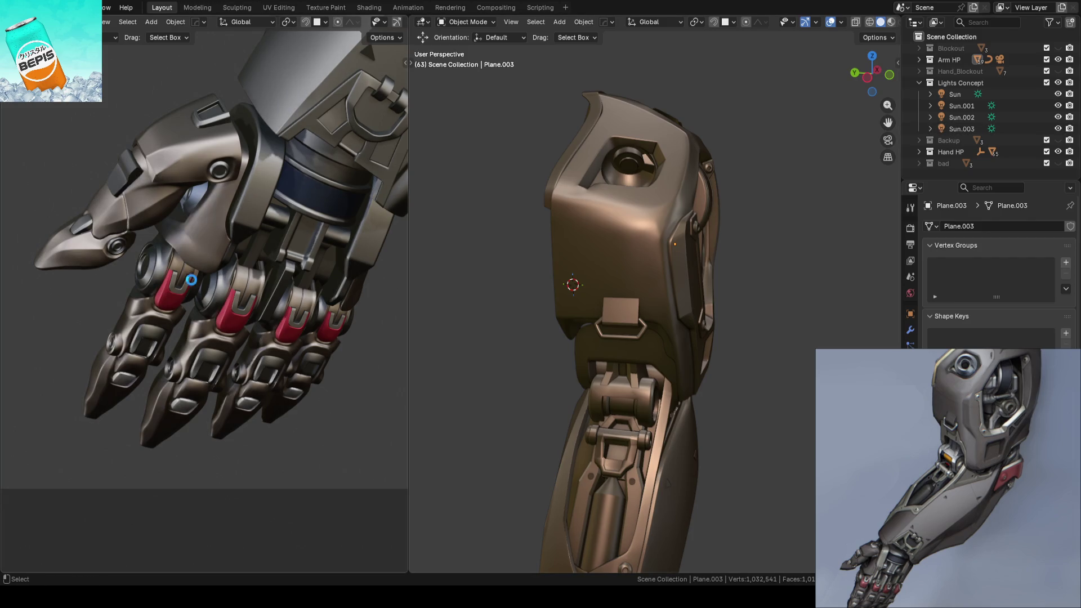
key("ctrl+s")
scroll(203, 275, "down", 5)
scroll(218, 276, "up", 5)
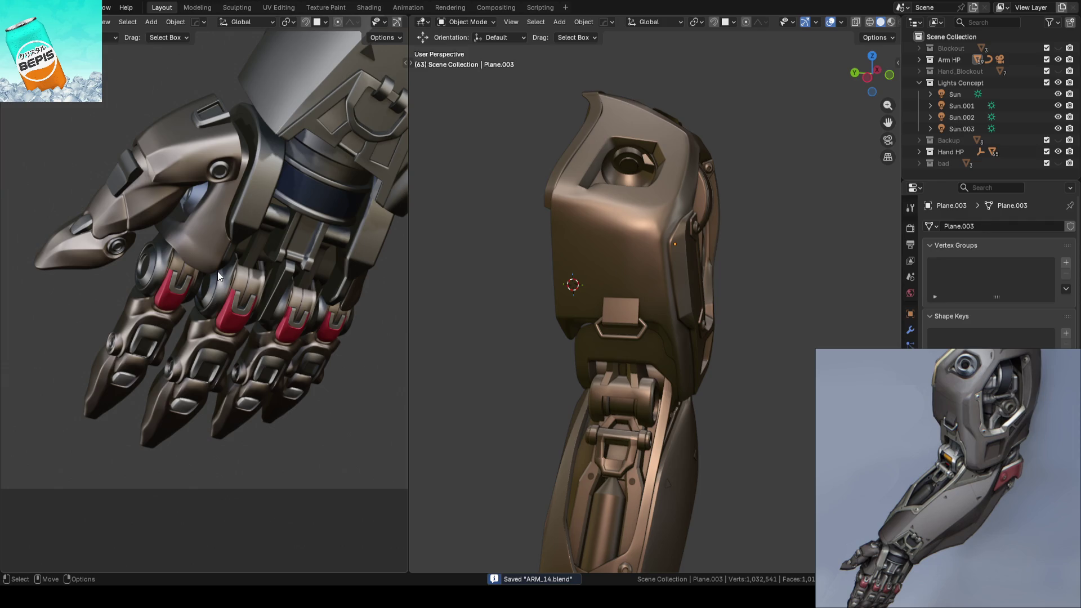
scroll(217, 271, "down", 5)
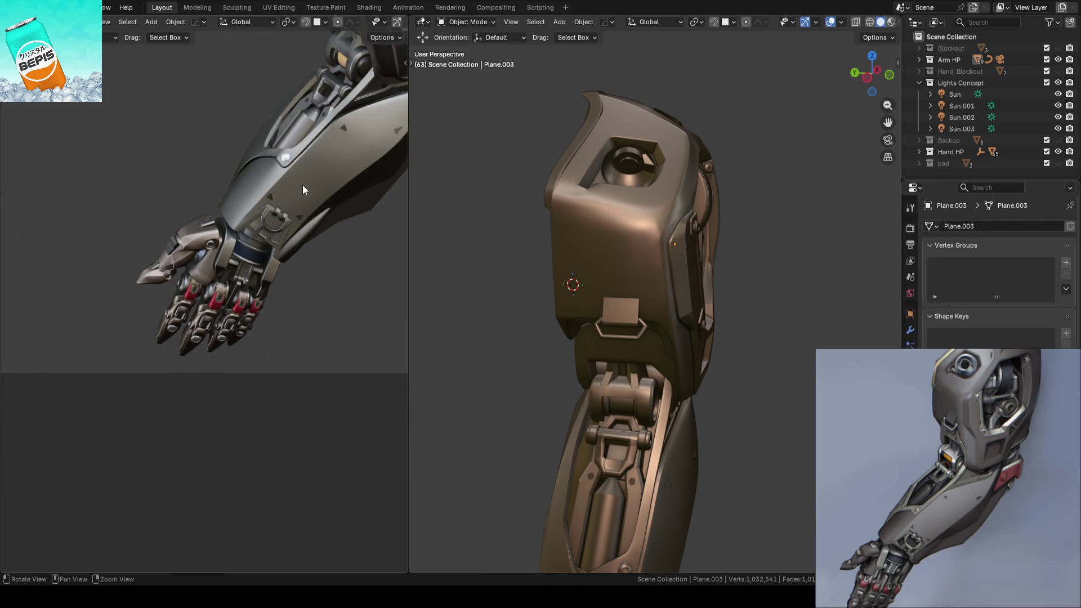
scroll(291, 262, "up", 5)
scroll(291, 262, "down", 5)
scroll(707, 316, "down", 4)
mouse_move(707, 316)
middle_mouse_down()
mouse_move(624, 322)
mouse_move(593, 281)
mouse_move(805, 263)
mouse_move(549, 284)
mouse_move(607, 289)
middle_mouse_up()
scroll(592, 282, "up", 3)
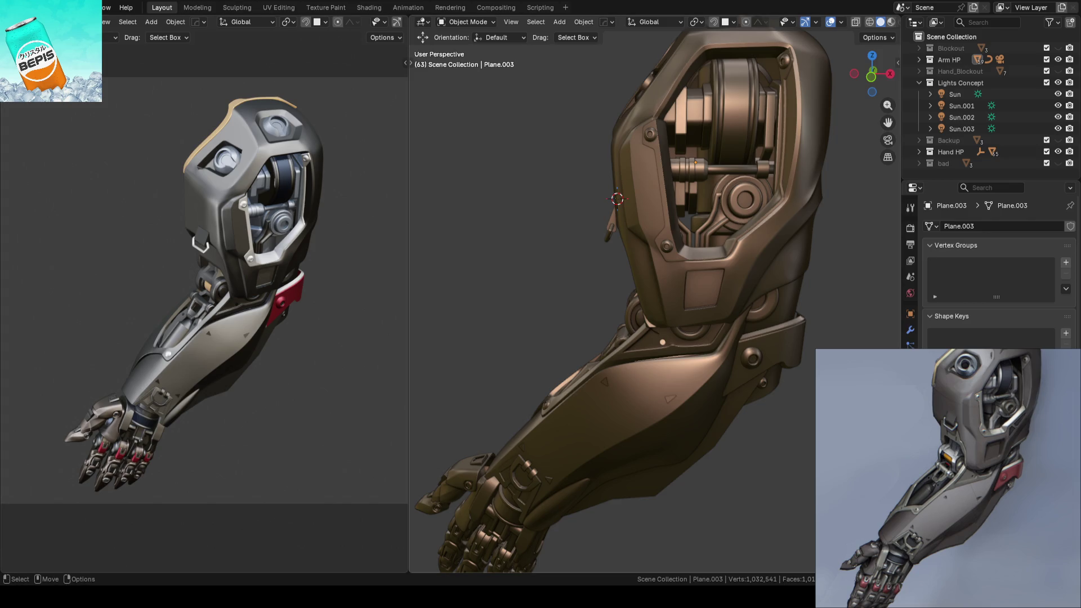
scroll(501, 290, "down", 5)
key("ctrl+s")
scroll(510, 292, "up", 5)
mouse_move(510, 292)
middle_mouse_down()
mouse_move(554, 310)
mouse_move(576, 302)
mouse_move(590, 232)
mouse_move(634, 276)
mouse_move(654, 259)
middle_mouse_up()
scroll(214, 428, "up", 3)
middle_click_drag(214, 428, 300, 326)
scroll(298, 307, "up", 5)
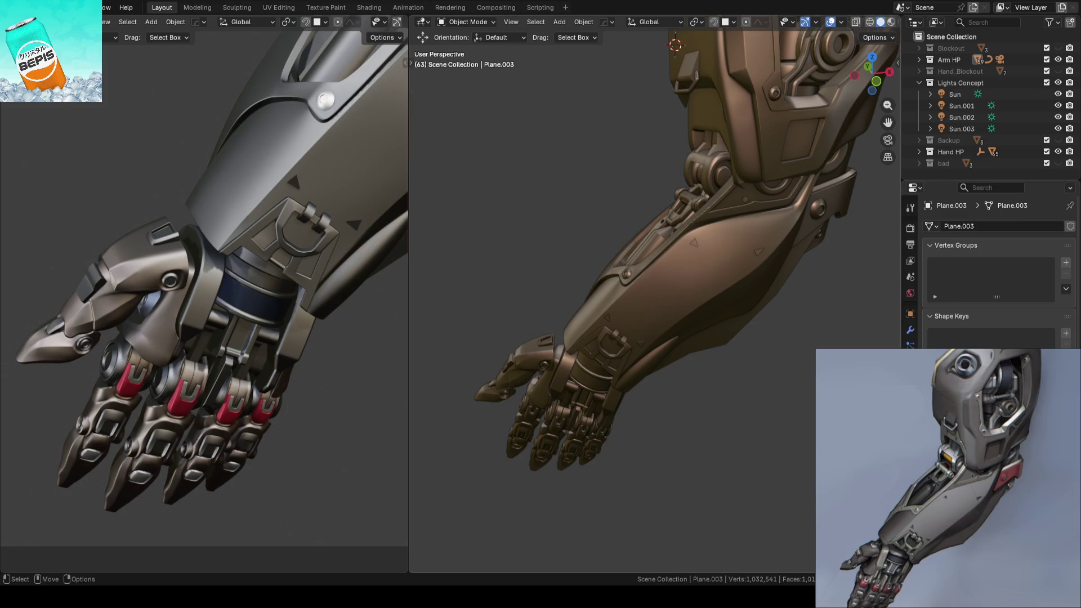
key("KP_Decimal")
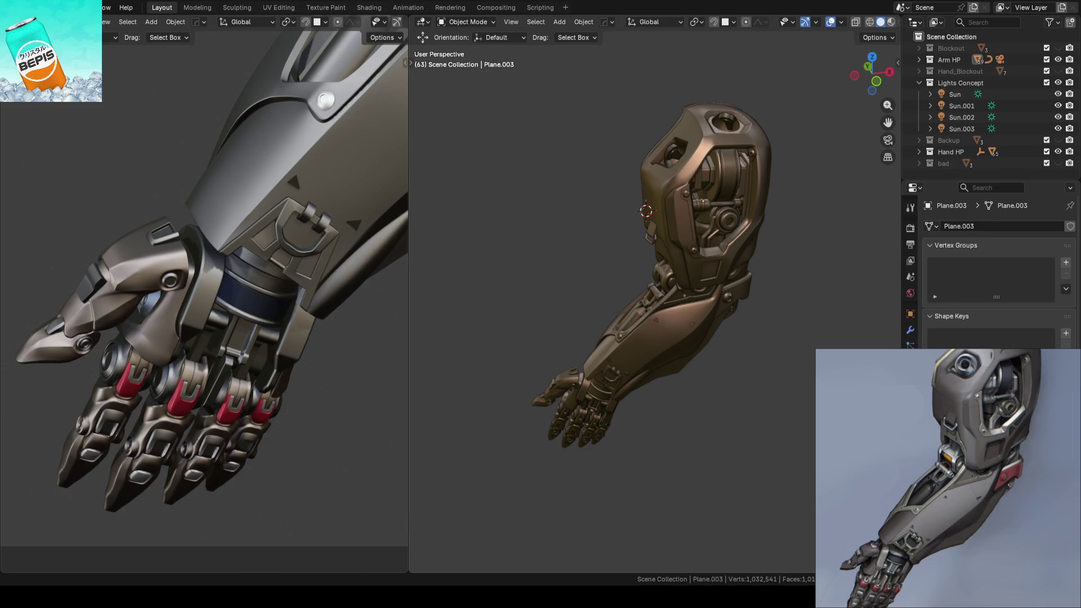
Step: Save, then open the upper shell's mesh for editing from a higher side view in edge select mode
key("ctrl+s")
scroll(603, 280, "up", 5)
mouse_move(674, 259)
middle_mouse_down()
mouse_move(686, 350)
mouse_move(759, 322)
mouse_move(778, 295)
mouse_move(688, 322)
middle_mouse_up()
key("Tab")
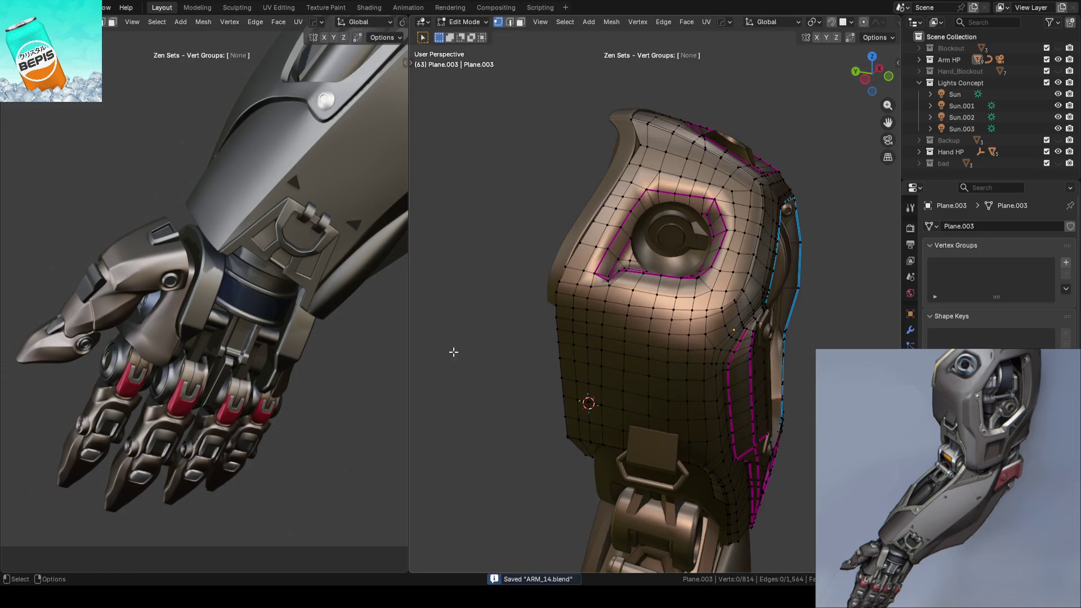
scroll(497, 274, "up", 3)
scroll(498, 275, "down", 3)
mouse_move(777, 315)
middle_mouse_down()
mouse_move(804, 335)
mouse_move(708, 335)
mouse_move(732, 301)
mouse_move(703, 315)
mouse_move(697, 338)
mouse_move(701, 307)
mouse_move(697, 348)
mouse_move(731, 345)
mouse_move(706, 347)
mouse_move(724, 306)
mouse_move(709, 294)
middle_mouse_up()
scroll(721, 323, "up", 1)
key("2")
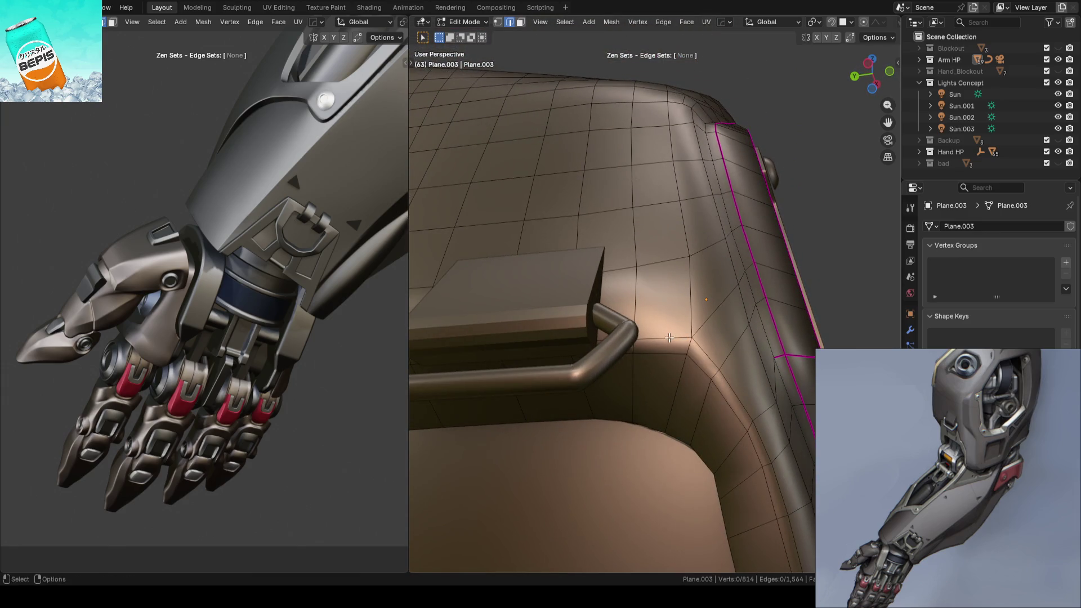
Step: Subdivide the edges beside the buckle and slide the new middle edges along the faces
right_click(658, 430)
left_click(583, 401)
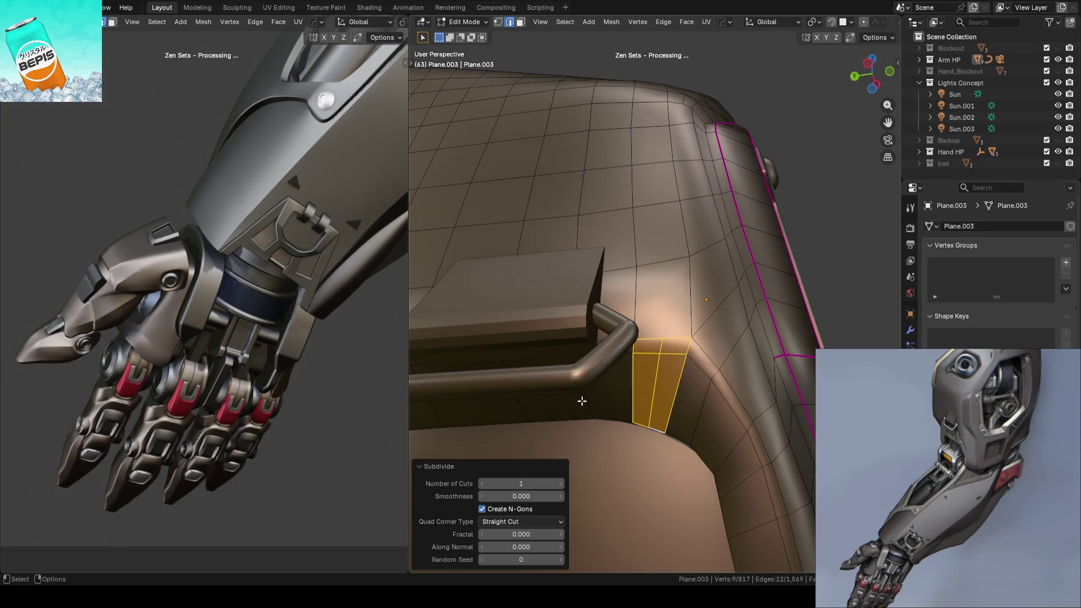
left_click(659, 367, "alt")
key("g")
key("g")
left_click(666, 369)
mouse_move(666, 369)
middle_mouse_down()
mouse_move(728, 304)
mouse_move(684, 231)
middle_mouse_up()
Step: Knife-cut a new vertical edge through two faces beside the buckle
key("1")
left_click(674, 196)
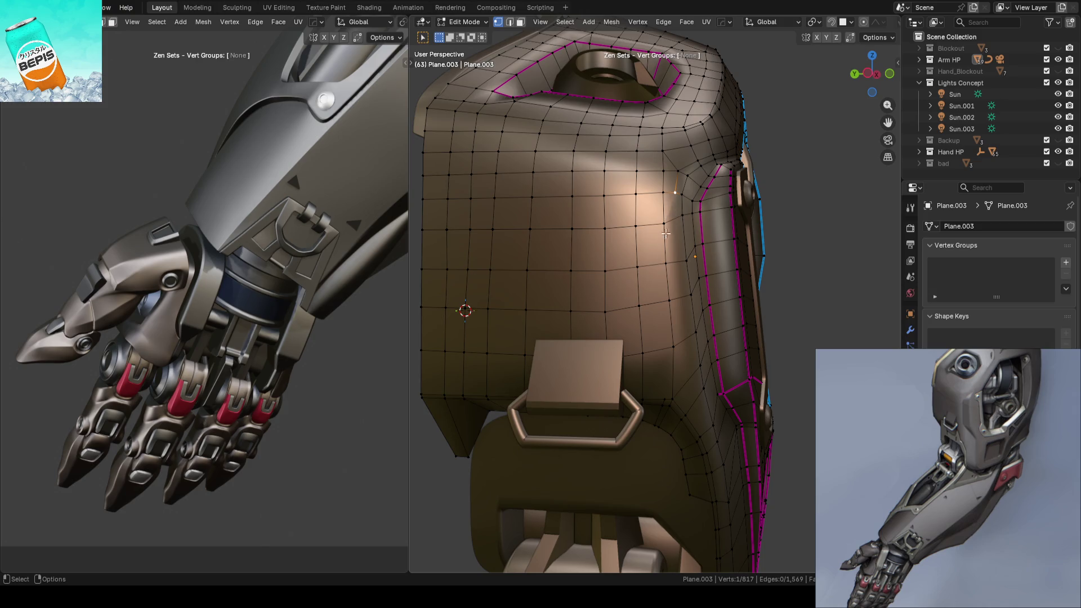
scroll(665, 365, "up", 2)
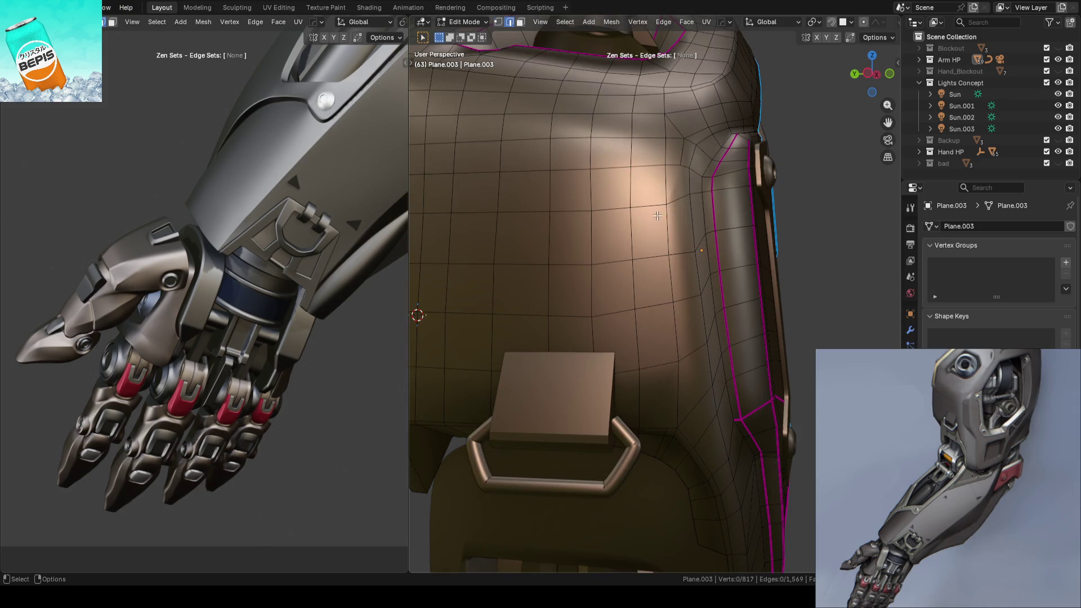
key("2")
key("ctrl+Tab")
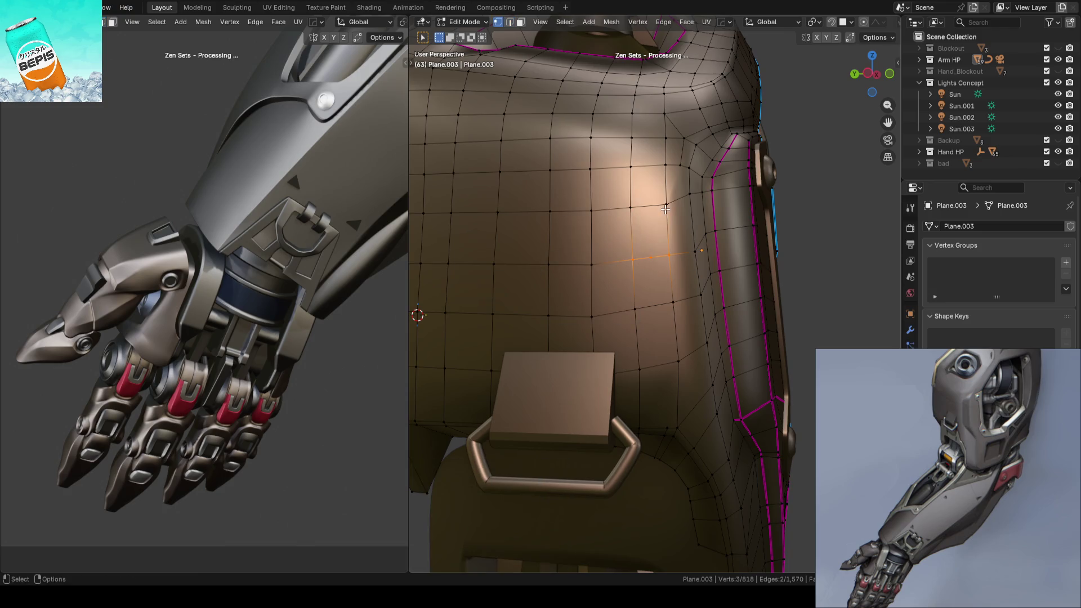
key("k")
left_click_drag(666, 205, 659, 364)
key("Return")
Step: Connect two pairs of vertices across the shell with new edges using J
key("2")
mouse_move(704, 310)
middle_mouse_down()
mouse_move(767, 292)
mouse_move(665, 240)
middle_mouse_up()
key("1")
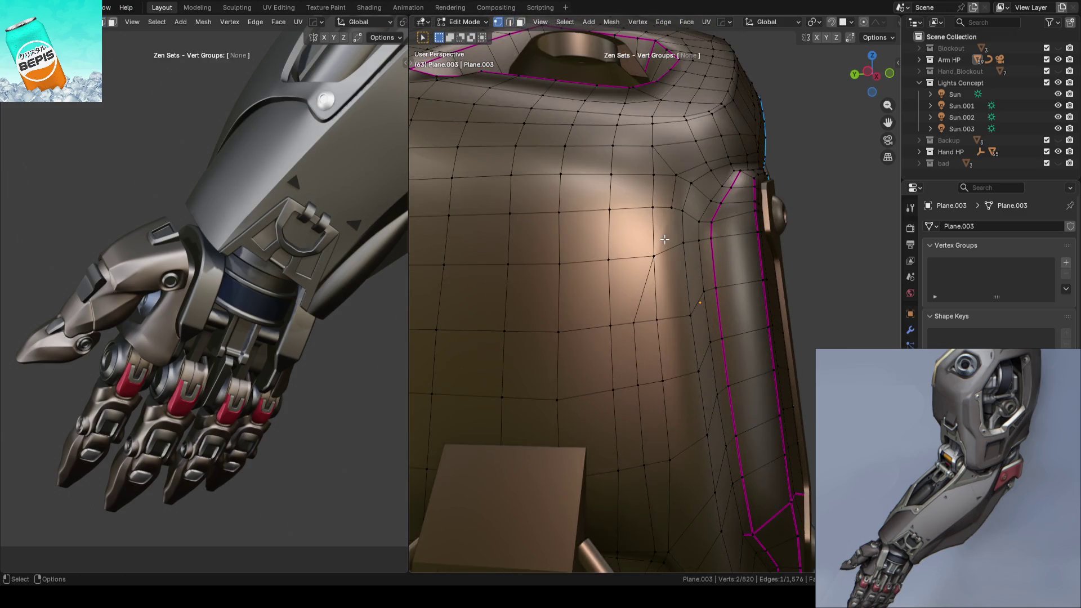
left_click(632, 295, "shift")
key("j")
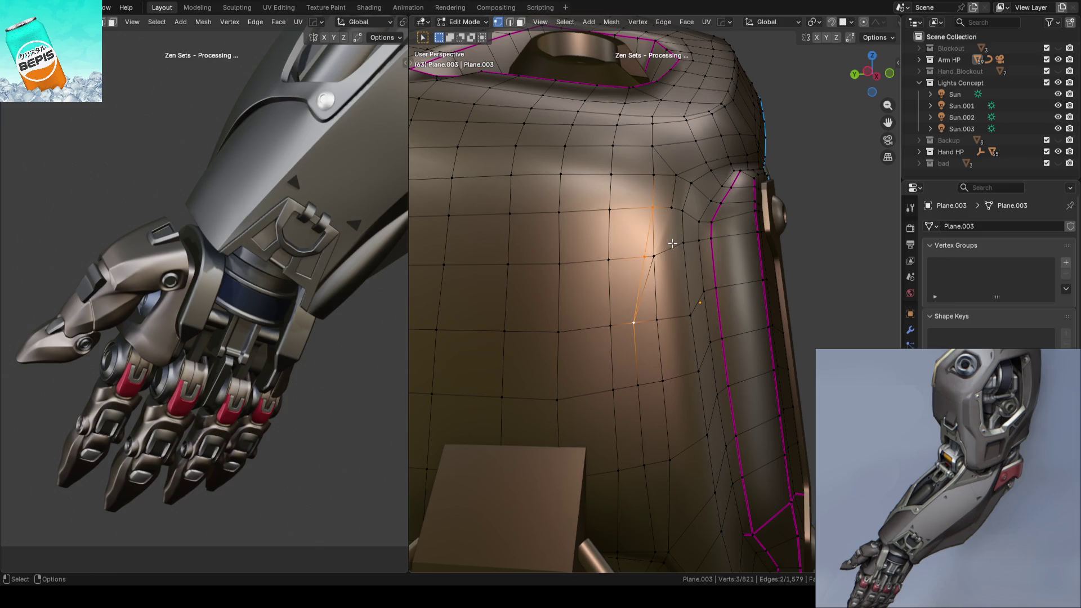
left_click(672, 209)
left_click(657, 319, "shift")
key("j")
Step: Remove the unwanted connecting and stray edges, return to Object Mode and save ARM_14.blend
key("2")
key("ctrl+z")
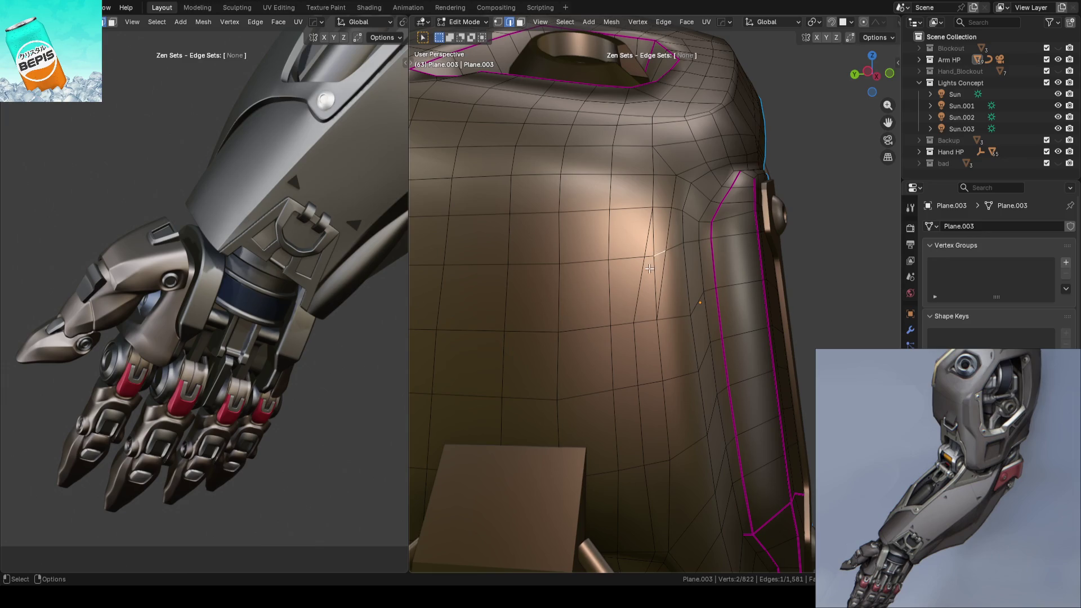
key("ctrl+z")
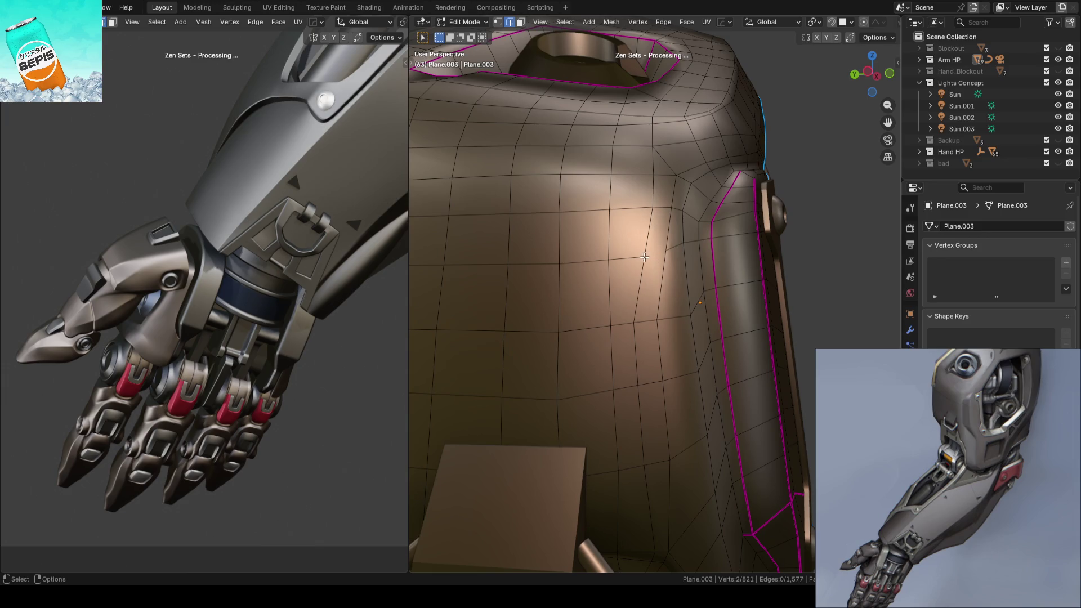
scroll(644, 256, "down", 3)
key("Tab")
key("ctrl+s")
mouse_move(789, 232)
middle_mouse_down()
mouse_move(704, 273)
mouse_move(732, 237)
mouse_move(727, 218)
mouse_move(662, 286)
mouse_move(659, 184)
mouse_move(623, 217)
mouse_move(592, 318)
mouse_move(653, 312)
mouse_move(650, 264)
middle_mouse_up()
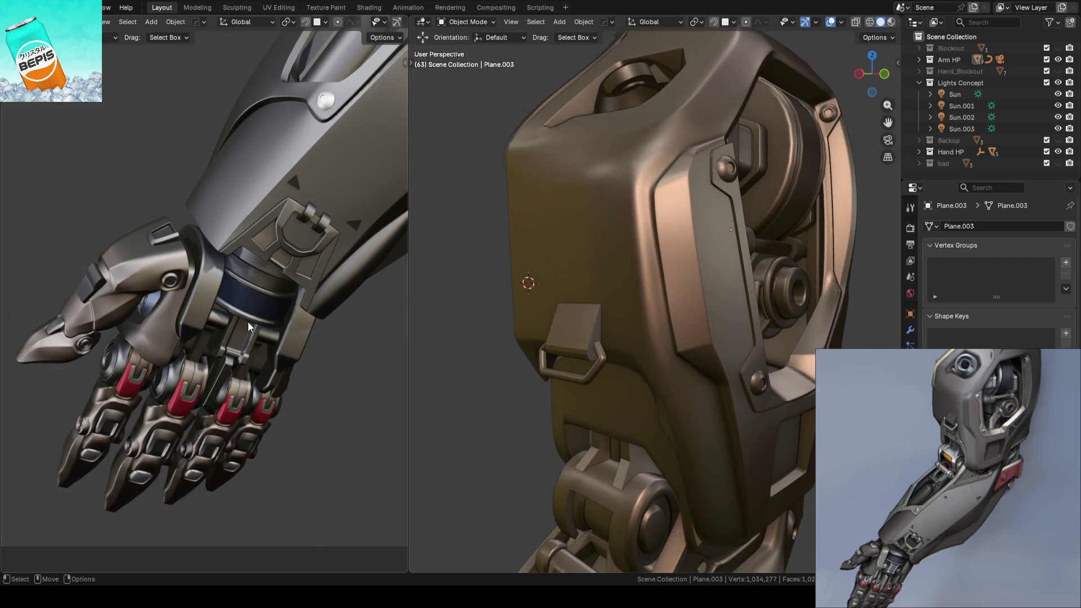
scroll(248, 322, "down", 3)
scroll(560, 305, "down", 4)
mouse_move(363, 309)
middle_mouse_down("ctrl")
mouse_move(278, 278)
mouse_move(236, 333)
mouse_move(268, 272)
mouse_move(255, 310)
middle_mouse_up("ctrl")
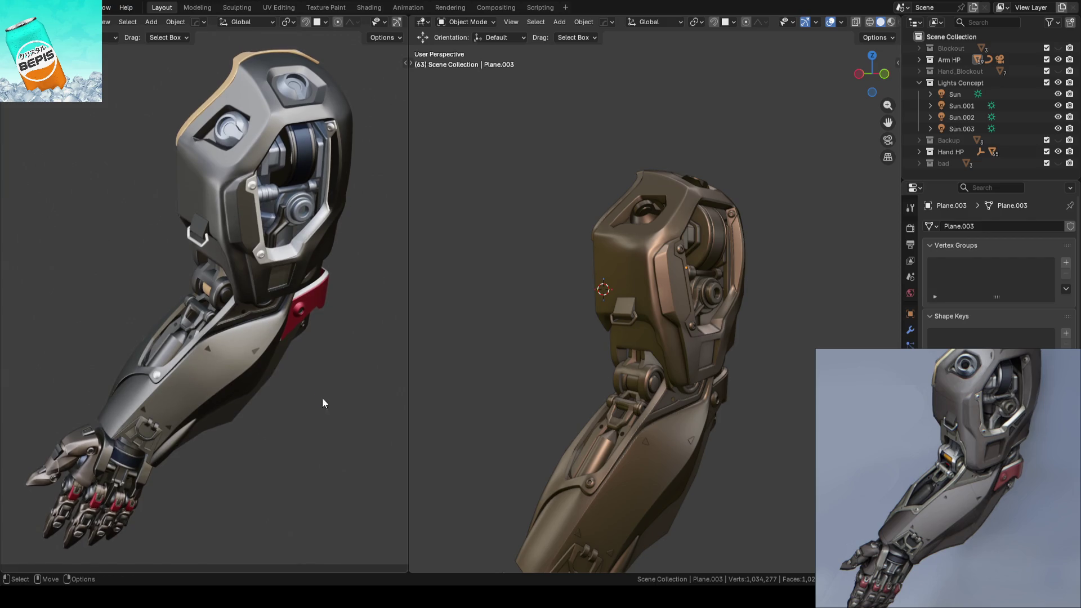
key("ctrl+s")
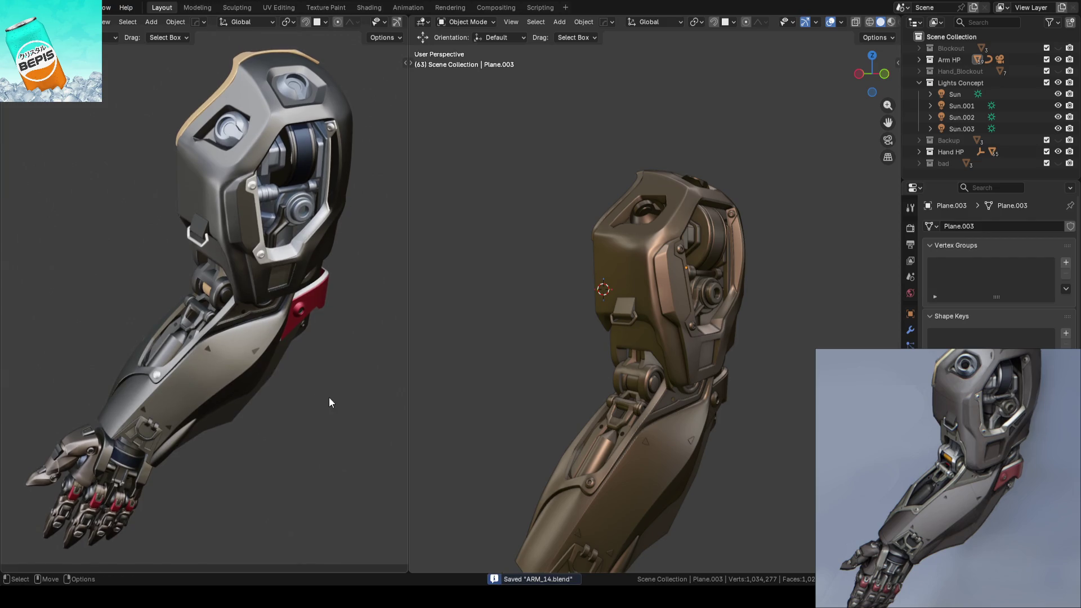
mouse_move(423, 356)
middle_mouse_down()
mouse_move(633, 400)
mouse_move(648, 315)
mouse_move(594, 289)
mouse_move(633, 350)
mouse_move(668, 254)
mouse_move(695, 232)
mouse_move(661, 291)
mouse_move(693, 261)
mouse_move(693, 302)
mouse_move(701, 300)
mouse_move(712, 223)
mouse_move(703, 301)
mouse_move(717, 261)
mouse_move(713, 288)
mouse_move(698, 281)
mouse_move(733, 299)
mouse_move(669, 264)
middle_mouse_up()
scroll(590, 265, "up", 5)
Step: In vertex mode, move the lower vertex near the buckle slightly along the Y axis
key("Tab")
key("1")
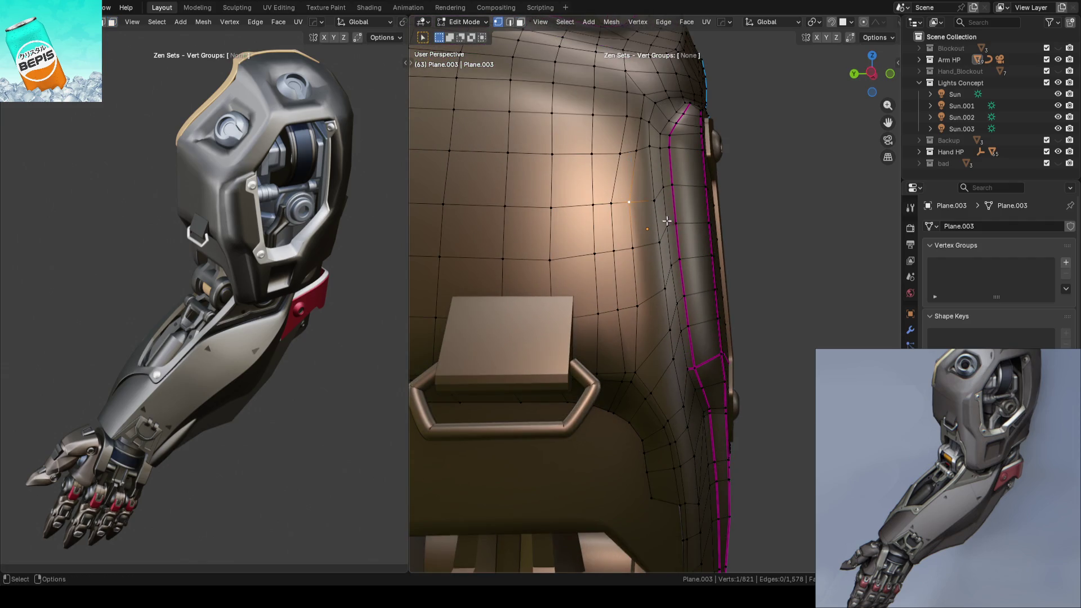
key("shift+space")
key("g")
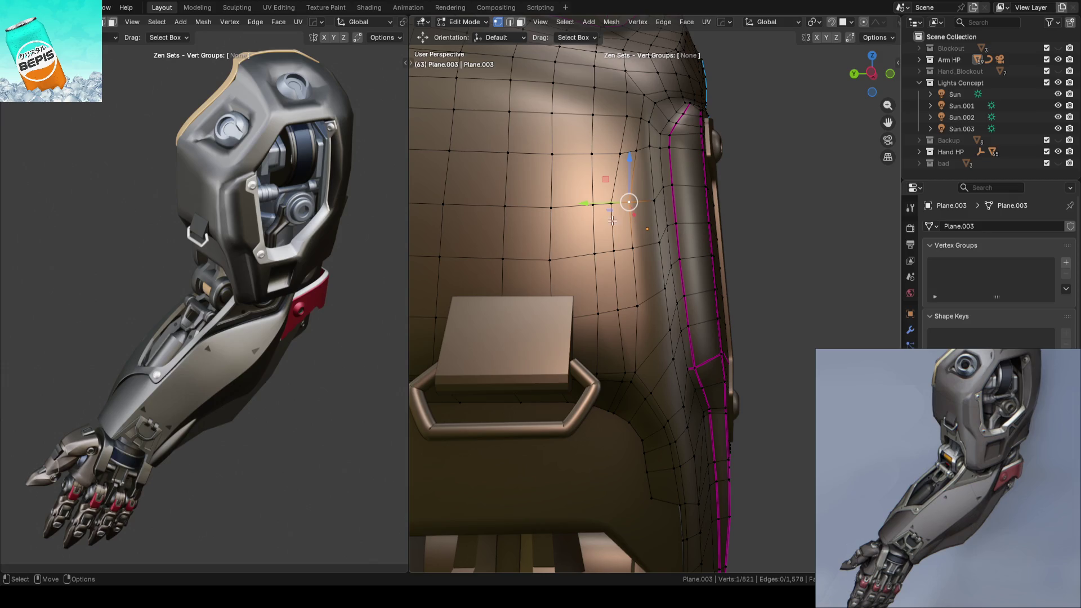
key("g")
key("y")
key("Return")
left_click(610, 250)
left_click_drag(609, 250, 597, 249)
Step: Slide several shell vertices beside the buckle along their edges to even the spacing
left_click(621, 156)
key("g")
key("g")
left_click(619, 198)
left_click(632, 201)
key("g")
key("g")
left_click(618, 239)
left_click(622, 240)
key("g")
key("g")
left_click(618, 304)
key("g")
key("g")
left_click(621, 324)
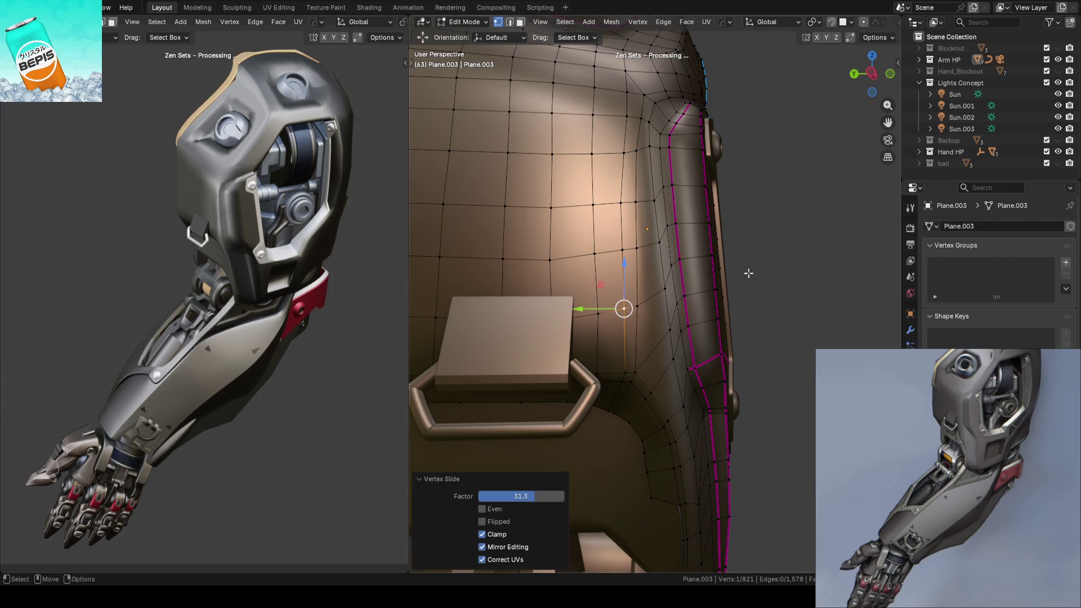
Step: Return to Object Mode, save ARM_14.blend and orbit around the shaded arm piece
key("Tab")
scroll(785, 264, "down", 5)
key("ctrl+s")
mouse_move(785, 265)
middle_mouse_down()
mouse_move(673, 292)
mouse_move(701, 292)
mouse_move(684, 294)
mouse_move(701, 277)
mouse_move(694, 227)
mouse_move(630, 323)
mouse_move(729, 326)
mouse_move(686, 326)
mouse_move(677, 252)
mouse_move(632, 243)
mouse_move(437, 280)
middle_mouse_up()
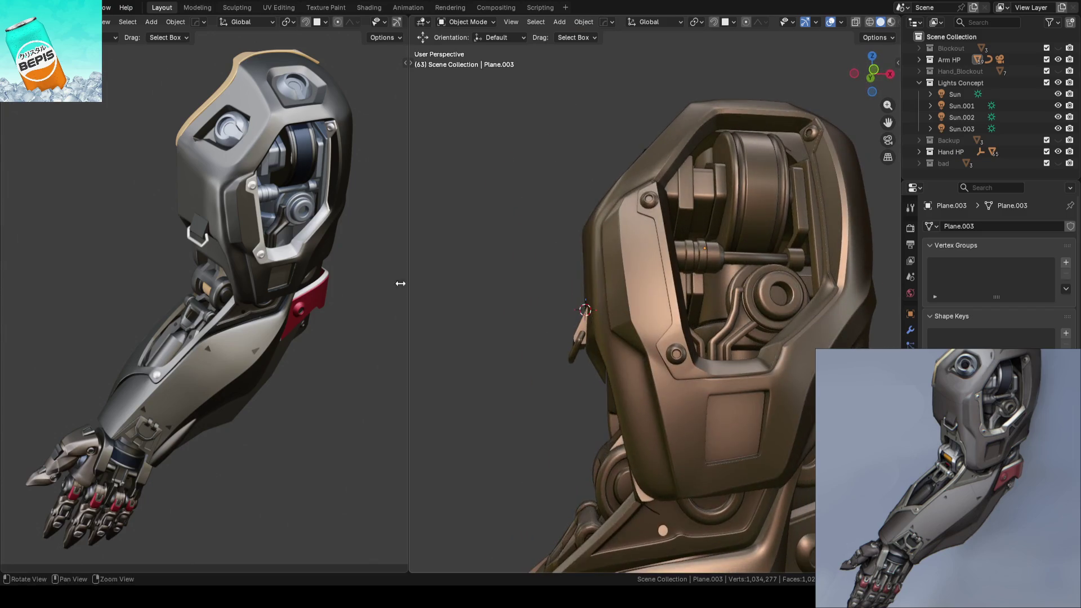
Step: Select the upper shell piece and open its 821-vertex mesh for editing from the side
scroll(303, 204, "up", 4)
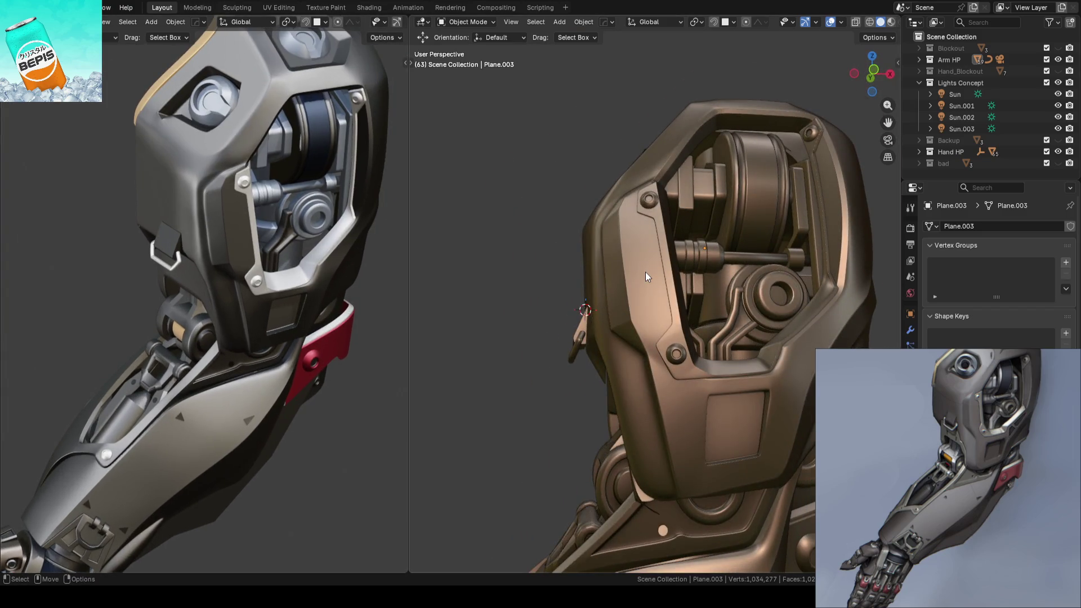
left_click(645, 272)
scroll(646, 272, "up", 3)
mouse_move(645, 272)
middle_mouse_down()
mouse_move(721, 282)
mouse_move(613, 289)
mouse_move(645, 277)
mouse_move(788, 297)
mouse_move(732, 287)
mouse_move(611, 296)
mouse_move(661, 275)
mouse_move(659, 261)
mouse_move(623, 248)
mouse_move(633, 274)
middle_mouse_up()
key("Tab")
Step: Edge-slide a vertical edge chain along the shell's side and slide a vertex below it
key("w")
left_click(598, 126)
middle_click_drag(598, 126, 633, 307)
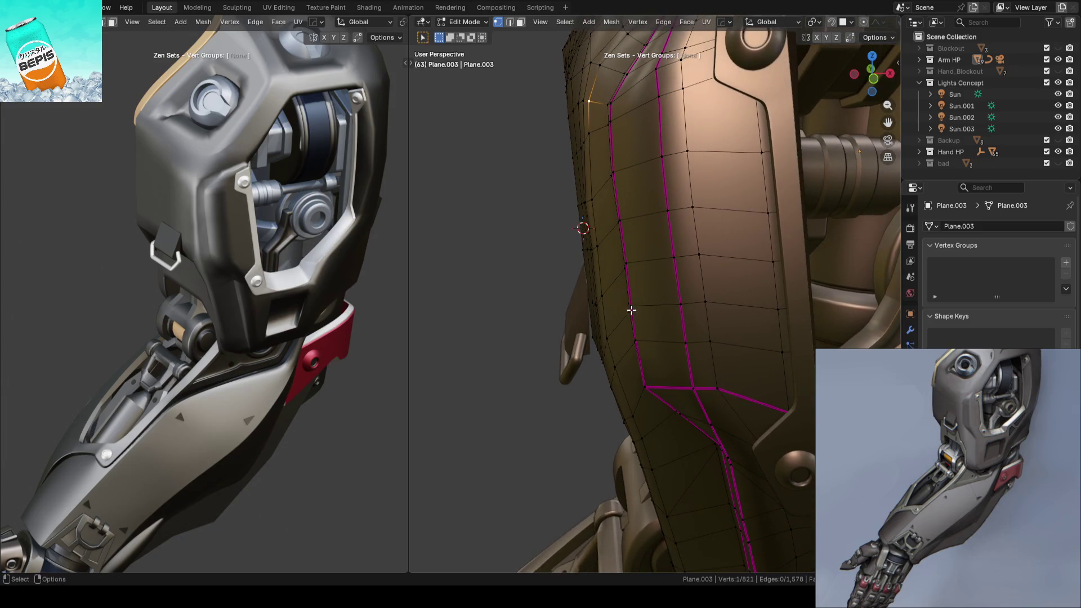
left_click(620, 334, "ctrl")
key("g")
key("g")
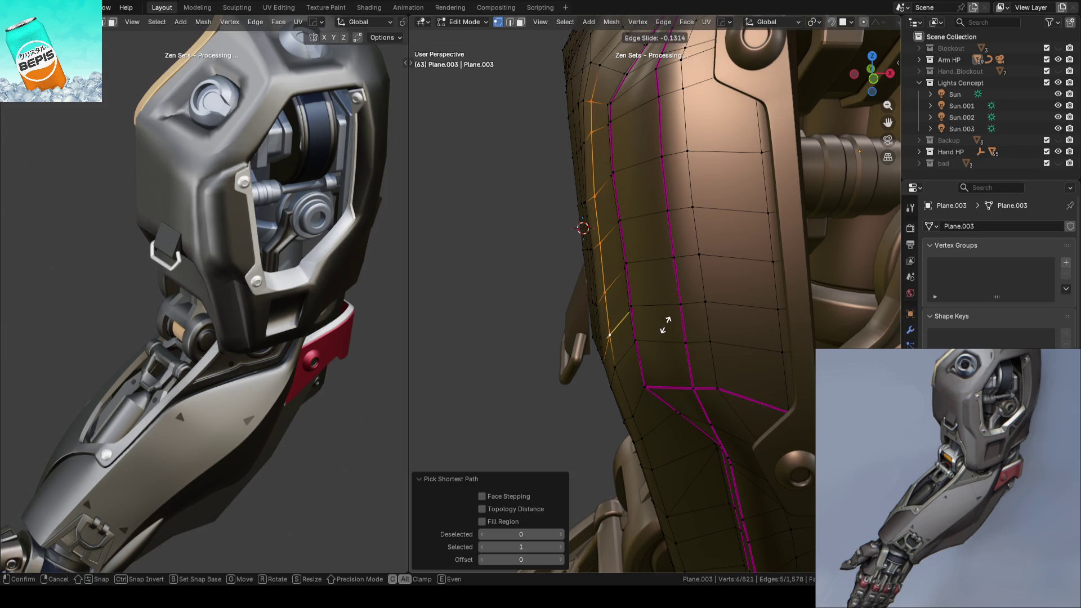
left_click(666, 331)
left_click(630, 369)
key("g")
key("g")
left_click(643, 367)
left_click(506, 393)
mouse_move(506, 393)
middle_mouse_down()
mouse_move(539, 359)
mouse_move(501, 362)
mouse_move(632, 270)
mouse_move(696, 194)
mouse_move(700, 164)
mouse_move(693, 245)
middle_mouse_up()
Step: Vertex-slide the vertices above the buckle with Shift+V, then clear the selection
left_click(693, 246)
key("shift+v")
left_click(699, 301)
left_click(691, 309)
key("shift+v")
left_click(701, 311)
key("shift+v")
left_click(681, 243)
key("shift+v")
left_click(672, 314)
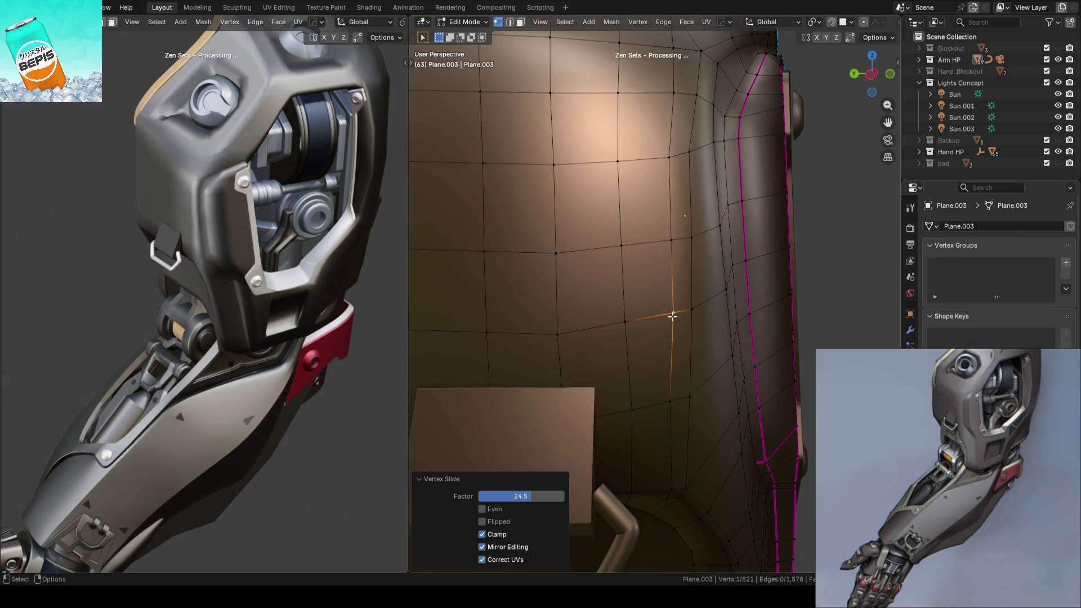
key("shift+v")
left_click(664, 398)
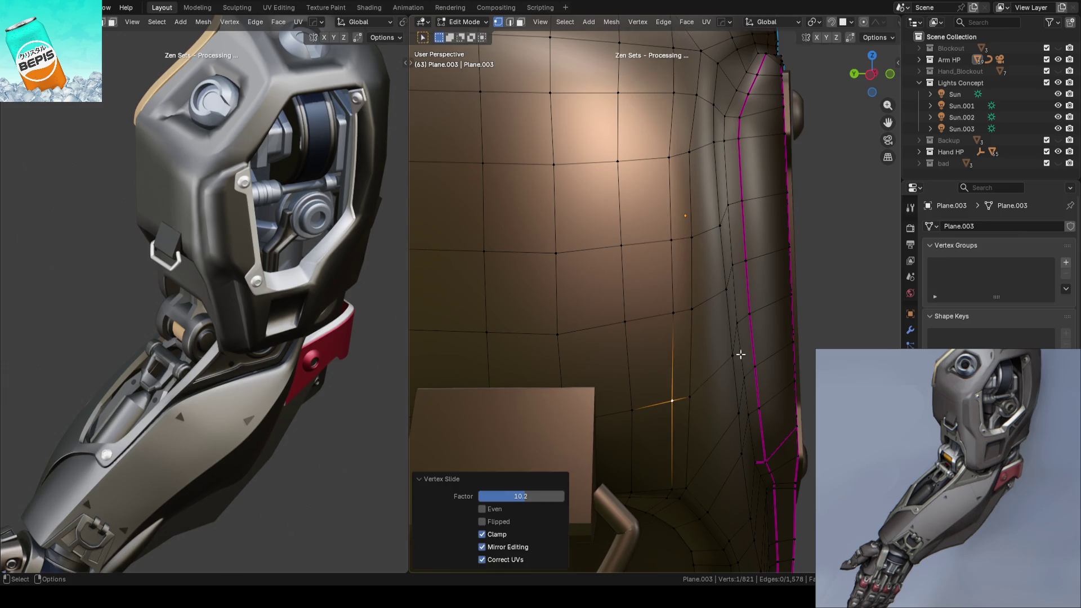
scroll(699, 398, "down", 4)
left_click(822, 291)
Step: Check the smooth shell in Object Mode, save ARM_14.blend, and reopen the mesh at its top opening
key("Tab")
key("ctrl+s")
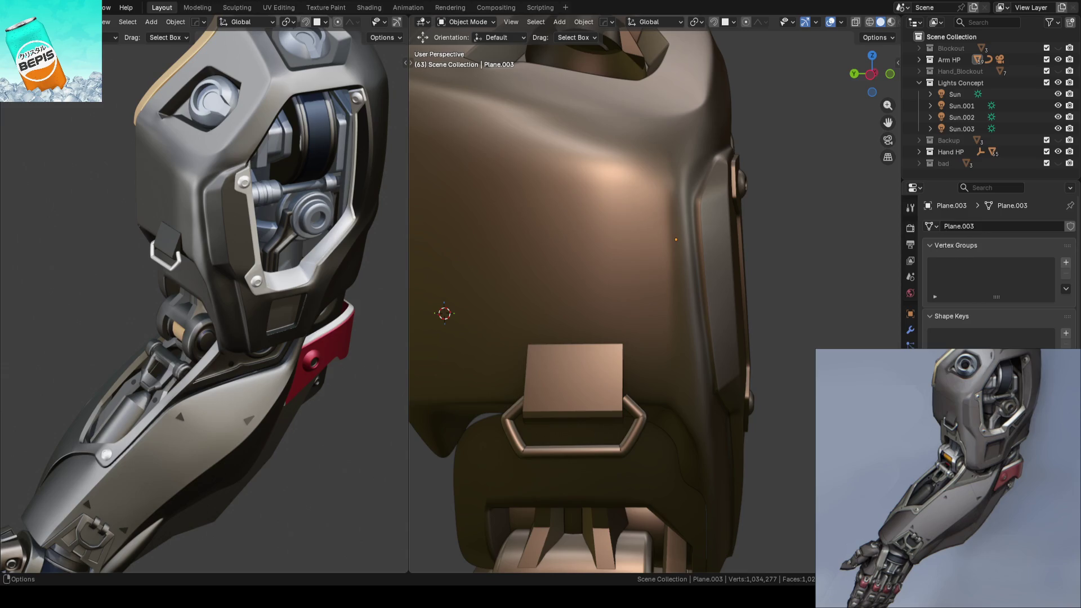
scroll(780, 285, "down", 5)
key("ctrl+s")
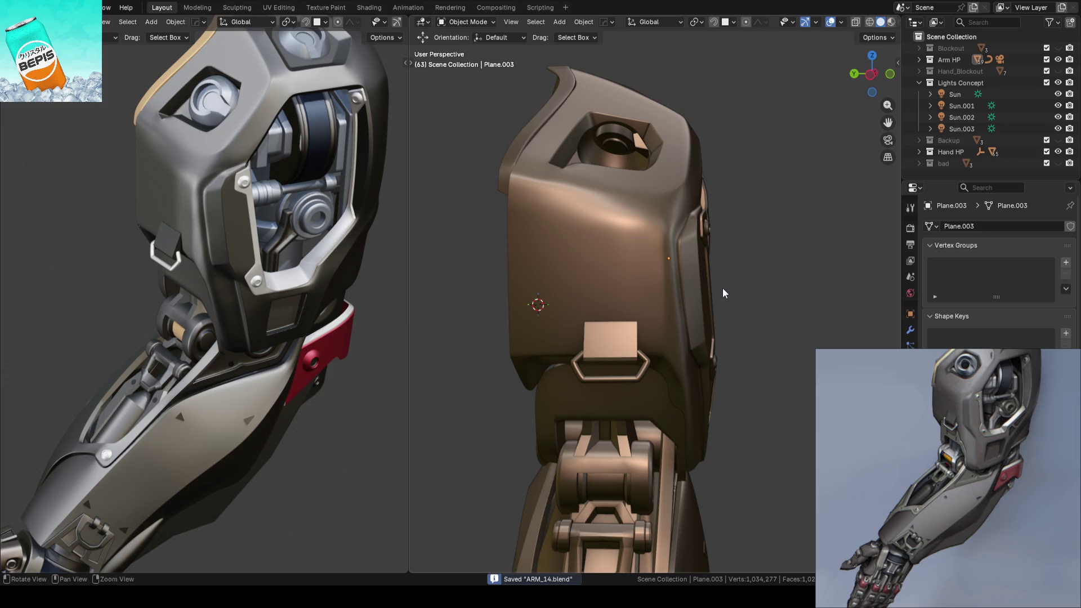
key("Tab")
scroll(783, 222, "up", 5)
scroll(677, 239, "up", 5)
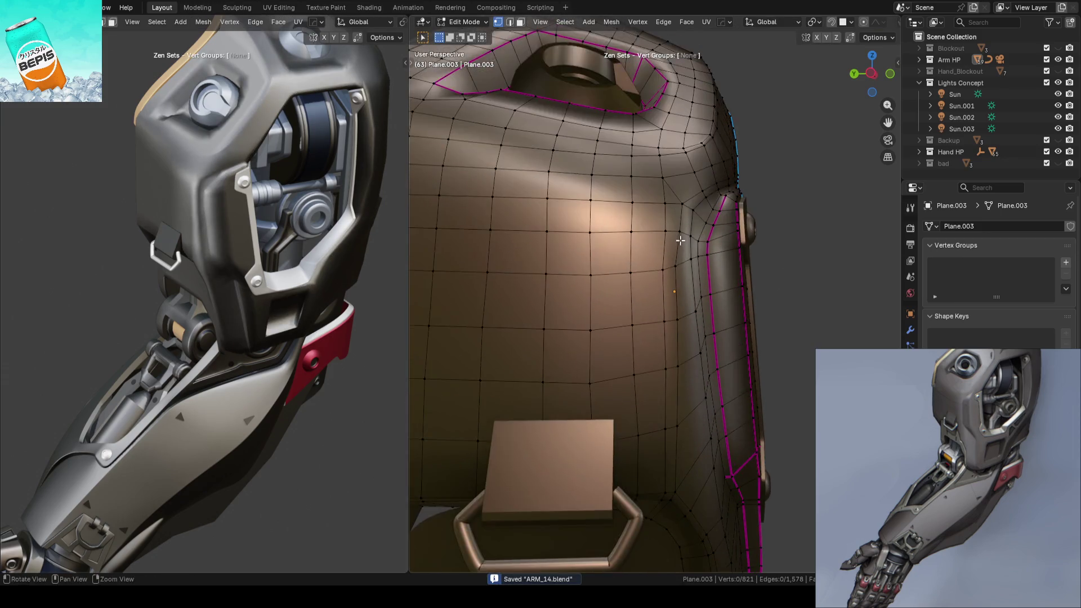
Step: Slide the selected vertex up its edge in several passes, then look down on the shell
key("g")
key("g")
left_click(663, 157)
key("g")
key("g")
left_click(662, 156)
key("g")
key("g")
left_click(663, 114)
scroll(788, 212, "down", 2)
left_click(787, 212)
middle_click_drag(787, 212, 730, 168)
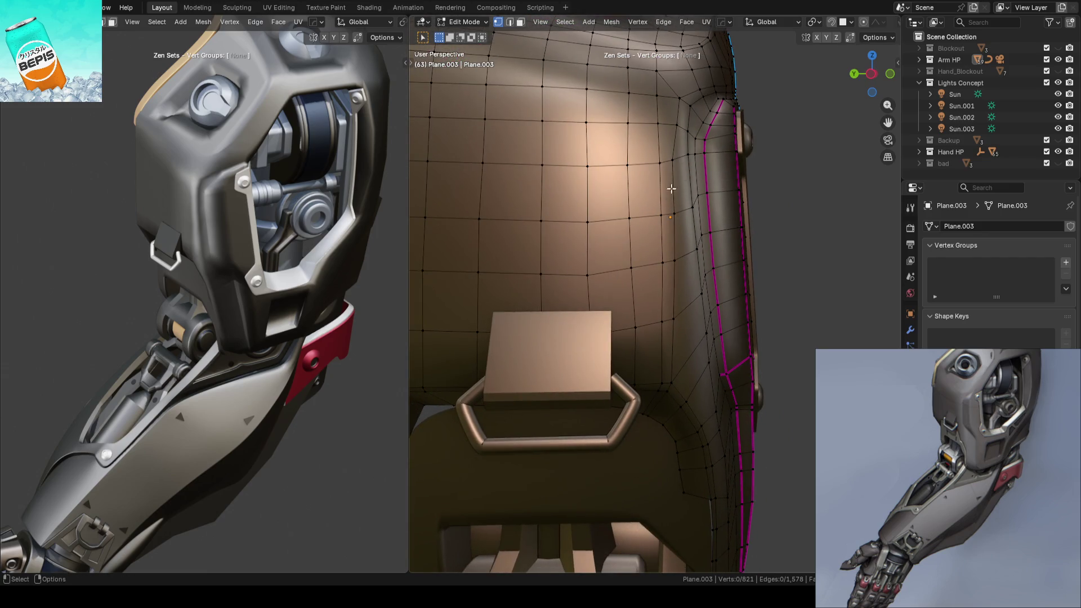
Step: Slide a vertex near the shell's upper corner along the side seam (factor 4.1)
left_click(631, 93)
key("g")
key("g")
left_click(625, 92)
key("g")
key("g")
left_click(680, 125)
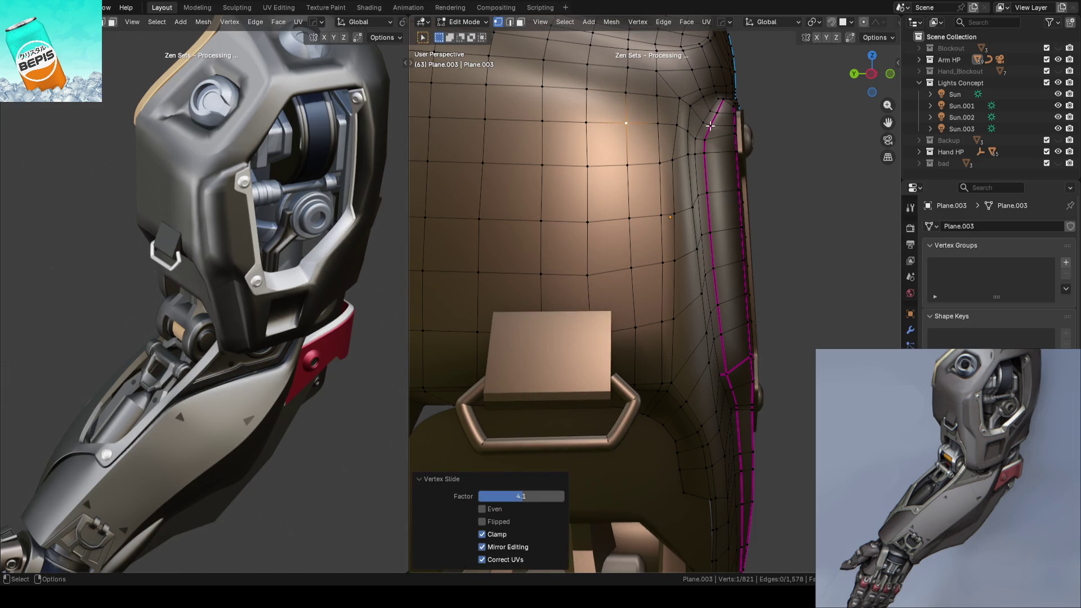
scroll(734, 188, "down", 3)
left_click(734, 188)
Step: Return to Object Mode from a frontal view and save ARM_14.blend
mouse_move(734, 188)
middle_mouse_down()
mouse_move(724, 180)
mouse_move(665, 228)
mouse_move(724, 192)
mouse_move(779, 188)
middle_mouse_up()
key("Tab")
key("ctrl+s")
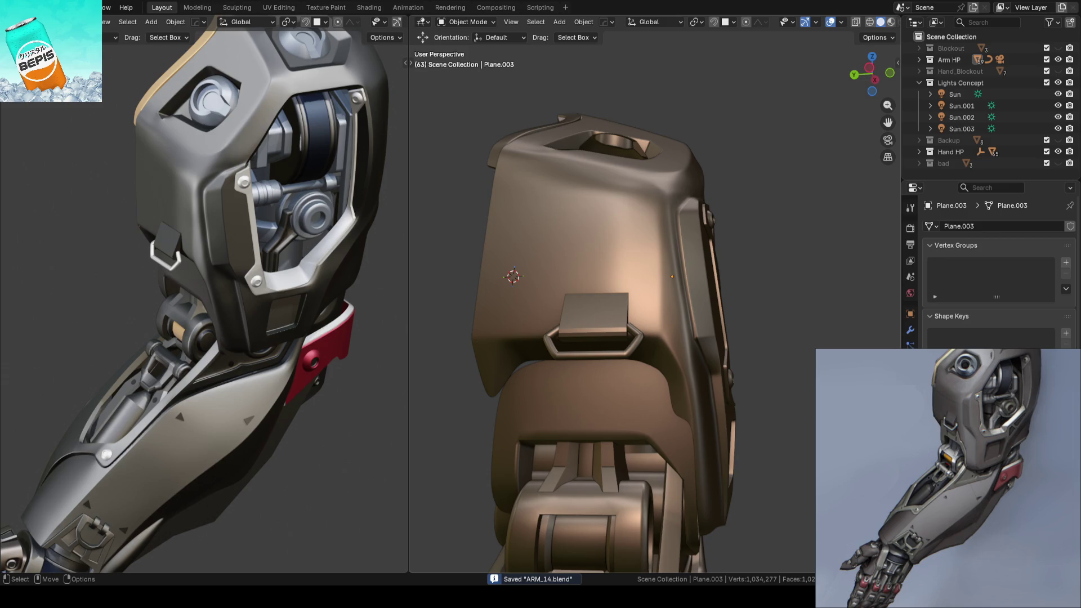
middle_click_drag(662, 304, 663, 301)
key("ctrl+s")
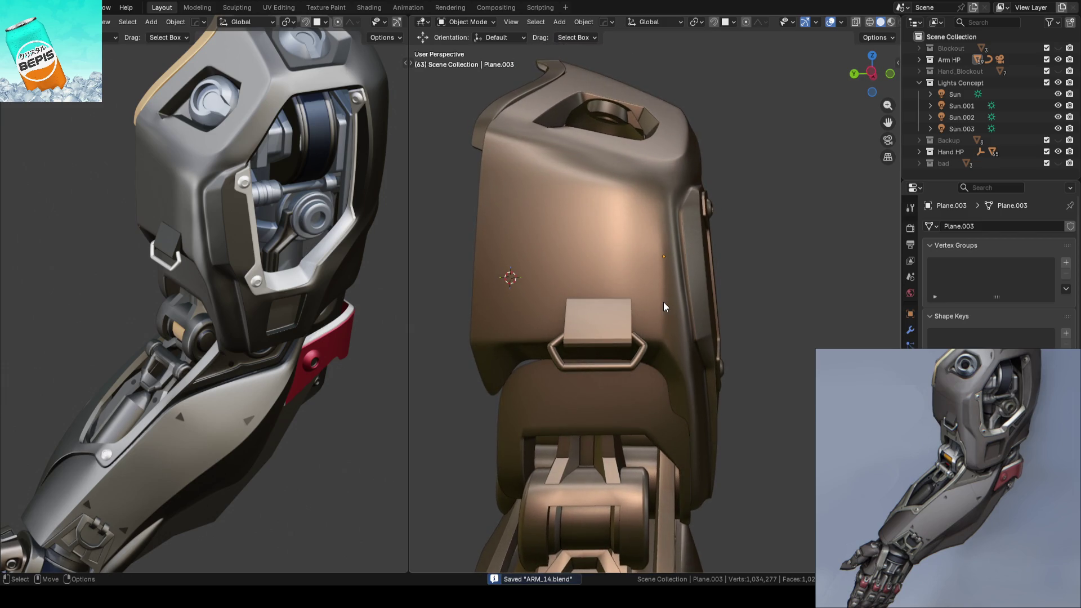
scroll(657, 293, "up", 3)
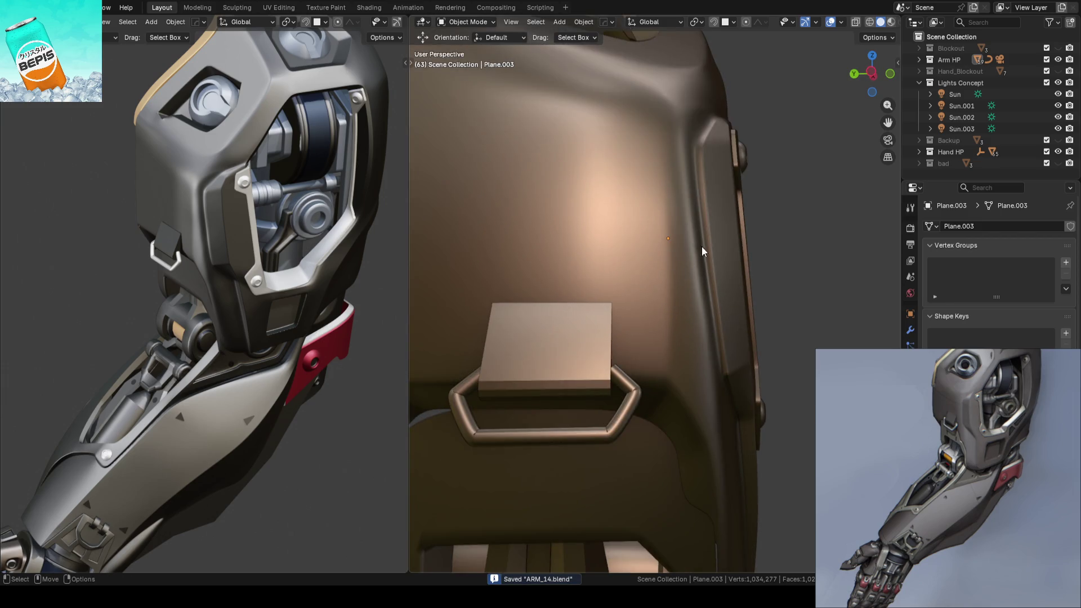
mouse_move(726, 273)
middle_mouse_down()
mouse_move(726, 287)
mouse_move(743, 258)
middle_mouse_up()
key("Tab")
Step: Slide a vertex beside the buckle four times along its edges, then clear the selection
middle_click_drag(806, 285, 748, 317)
left_click(662, 321)
key("g")
key("g")
left_click(674, 352)
key("g")
key("g")
left_click(649, 327)
key("g")
key("g")
left_click(648, 287)
key("g")
key("g")
left_click(646, 373)
left_click(683, 309, "shift")
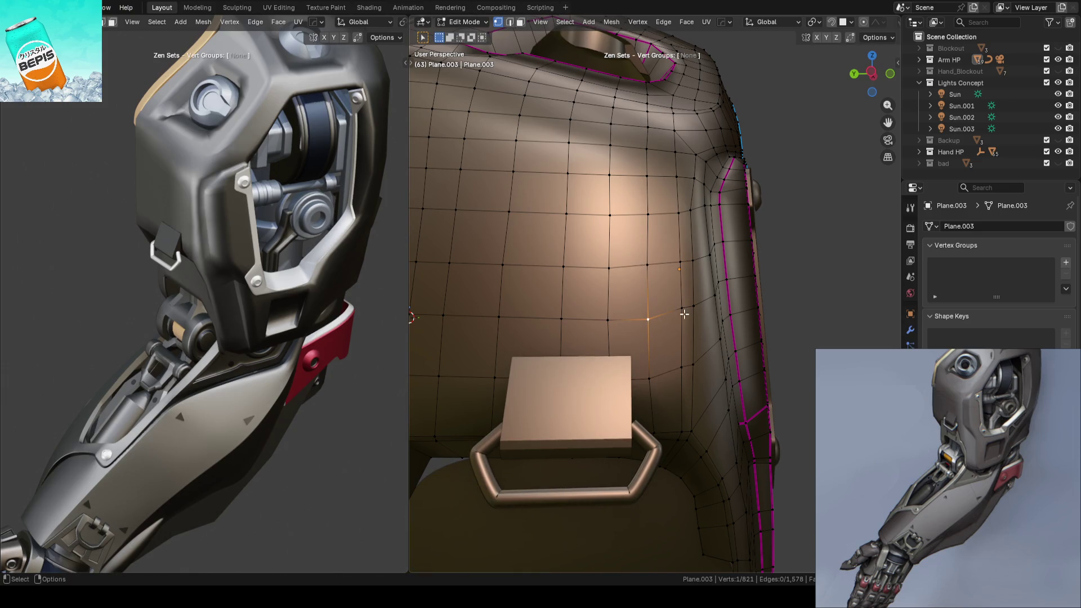
key("alt+a")
Step: Slide three vertices of the vertical column slightly left
middle_click_drag(704, 320, 681, 226)
left_click(640, 196)
key("g")
key("g")
left_click(642, 231)
left_click(642, 241)
key("g")
key("g")
left_click(633, 234)
left_click(642, 303)
key("g")
key("g")
left_click(635, 300)
Step: Nudge the column's lowest vertex down along its edge twice, then deselect it
key("g")
key("g")
left_click(636, 360)
key("g")
key("g")
left_click(632, 318)
left_click(802, 256)
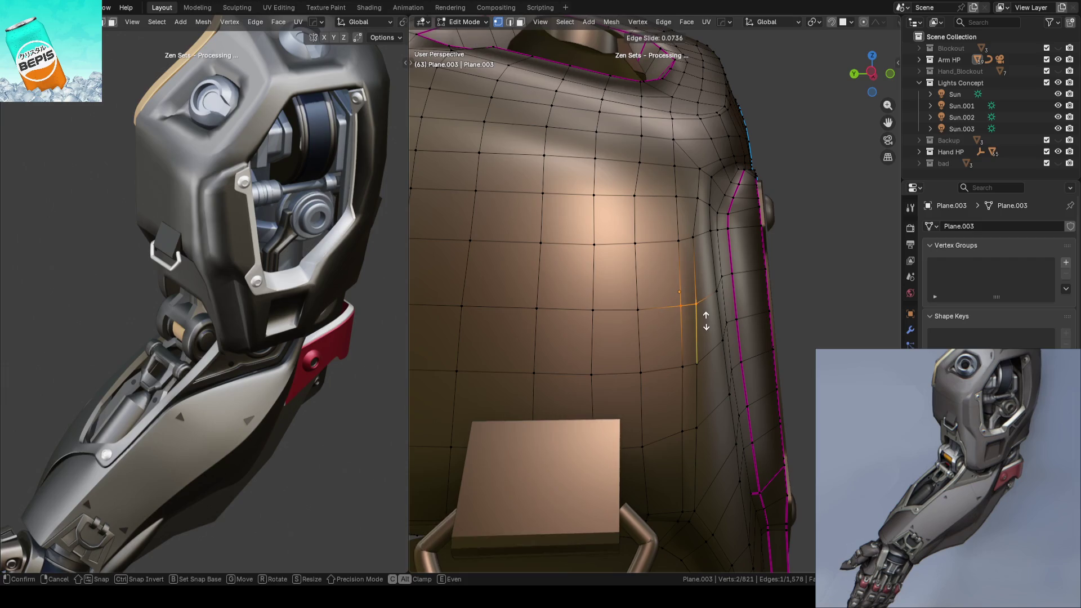
Step: Edge-slide an edge on the shell's upper area near the top opening
middle_click_drag(833, 299, 690, 219)
left_click(657, 206)
key("g")
key("g")
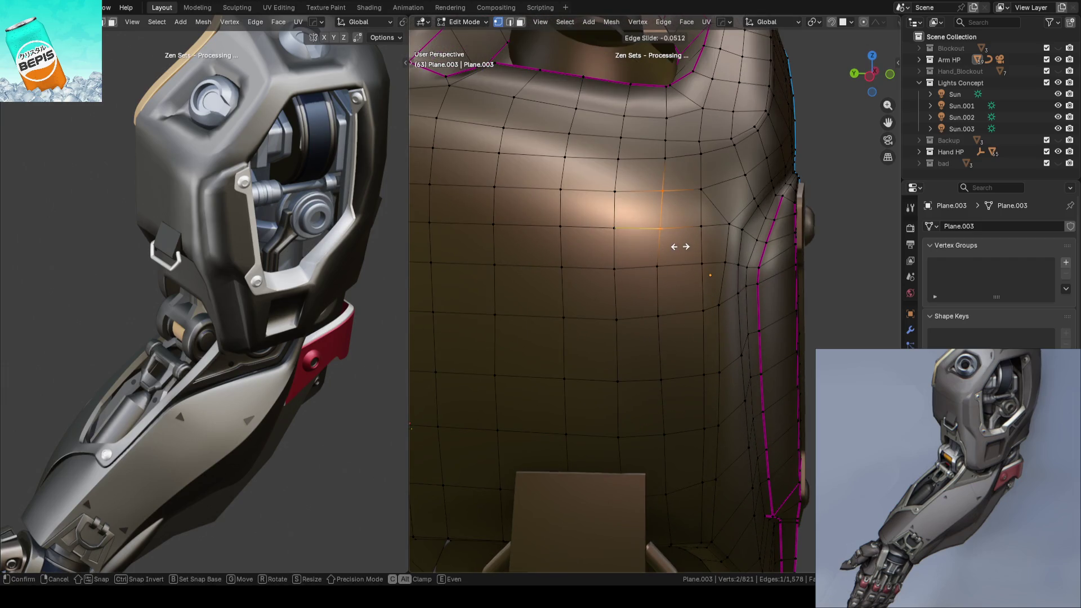
left_click(676, 248)
left_click(814, 253)
Step: Return to Object Mode to check the smooth shading and save the file
mouse_move(651, 169)
middle_mouse_down()
mouse_move(815, 254)
mouse_move(804, 268)
mouse_move(816, 241)
mouse_move(764, 269)
mouse_move(809, 252)
mouse_move(762, 170)
mouse_move(738, 312)
mouse_move(784, 307)
mouse_move(657, 252)
mouse_move(645, 234)
mouse_move(607, 268)
mouse_move(639, 349)
mouse_move(678, 260)
mouse_move(670, 292)
middle_mouse_up()
key("Tab")
key("ctrl+s")
Step: Back in Edit Mode, slide a vertical edge path beside the buckle, then return to Object Mode
key("Tab")
scroll(741, 258, "up", 5)
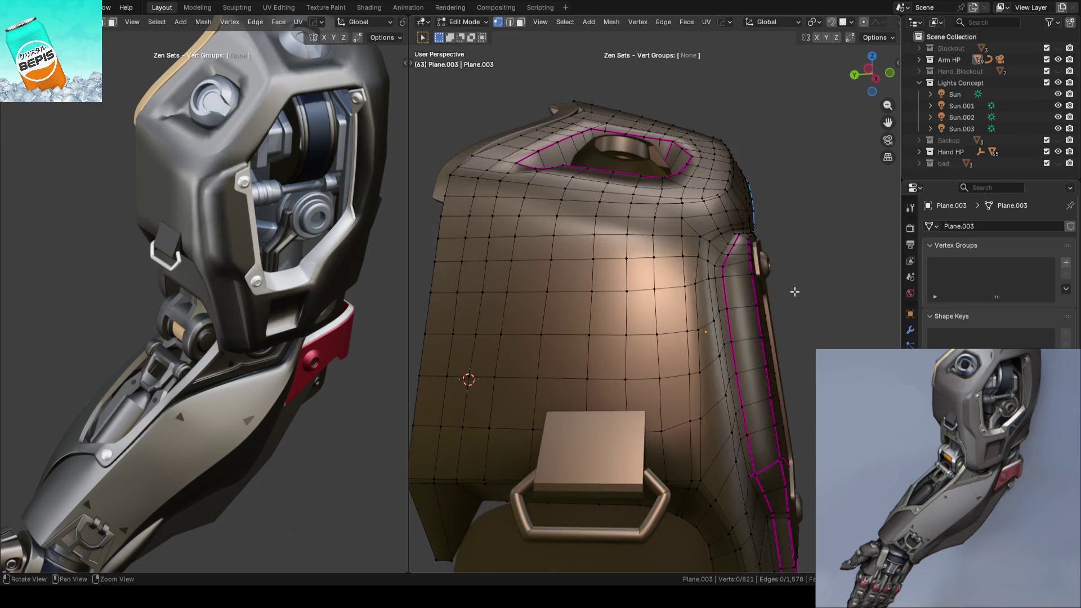
mouse_move(741, 257)
middle_mouse_down()
mouse_move(642, 281)
mouse_move(656, 234)
mouse_move(690, 234)
middle_mouse_up()
left_click(686, 240)
left_click(607, 248)
mouse_move(599, 268)
middle_mouse_down()
mouse_move(567, 283)
mouse_move(637, 285)
mouse_move(659, 161)
mouse_move(670, 225)
middle_mouse_up()
left_click(671, 297, "ctrl")
key("g")
key("g")
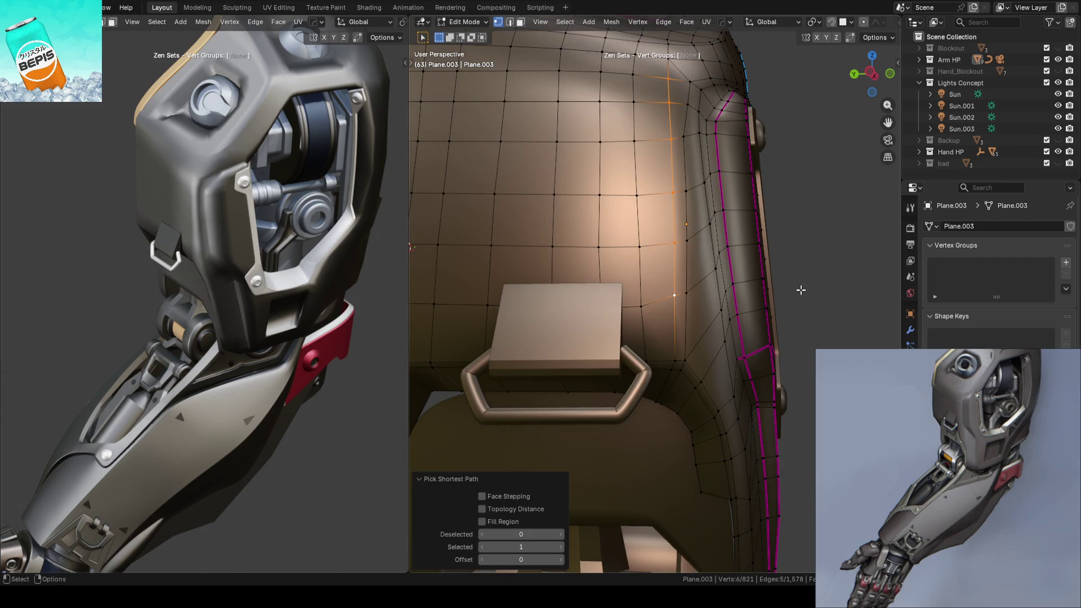
left_click(789, 289)
key("Tab")
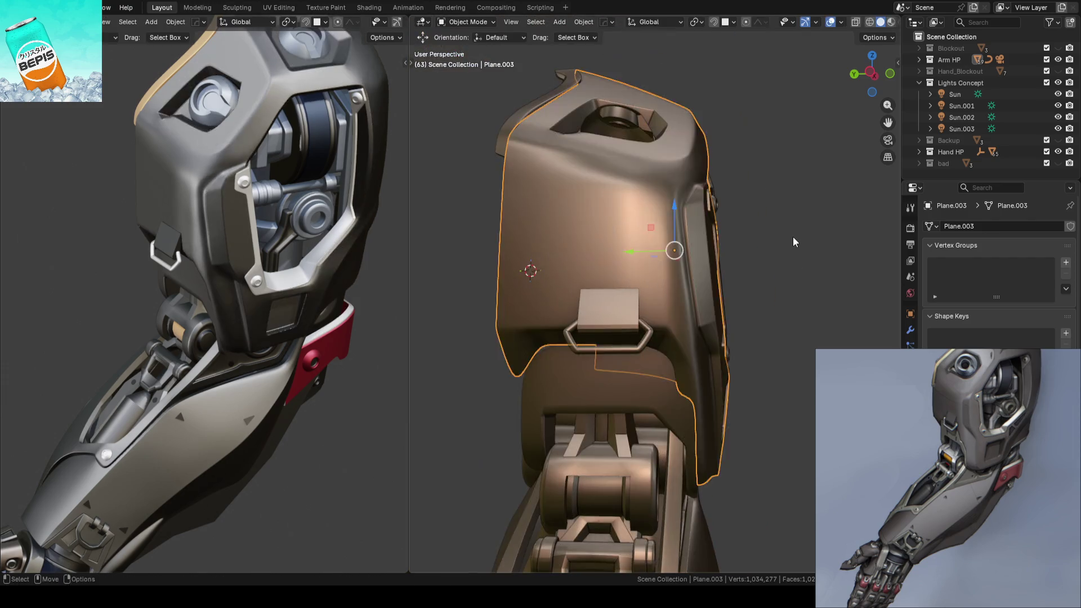
Step: Save the file and orbit from a top-down view to an angled view of the shell
key("ctrl+s")
mouse_move(793, 237)
middle_mouse_down()
mouse_move(785, 260)
mouse_move(736, 270)
mouse_move(733, 187)
mouse_move(738, 237)
mouse_move(810, 241)
mouse_move(787, 268)
mouse_move(776, 245)
middle_mouse_up()
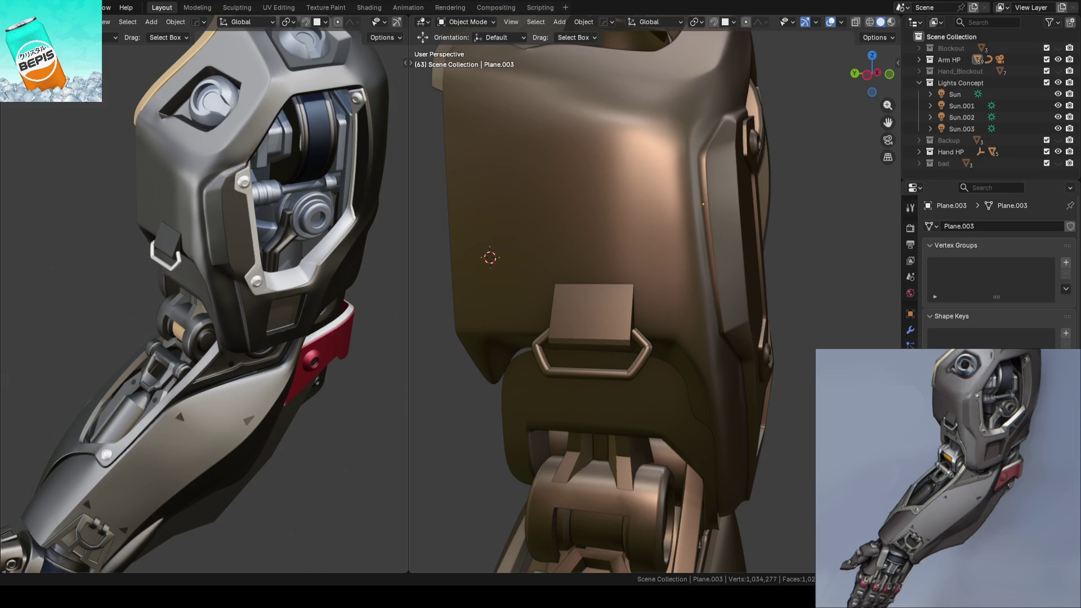
middle_click_drag(613, 304, 610, 280)
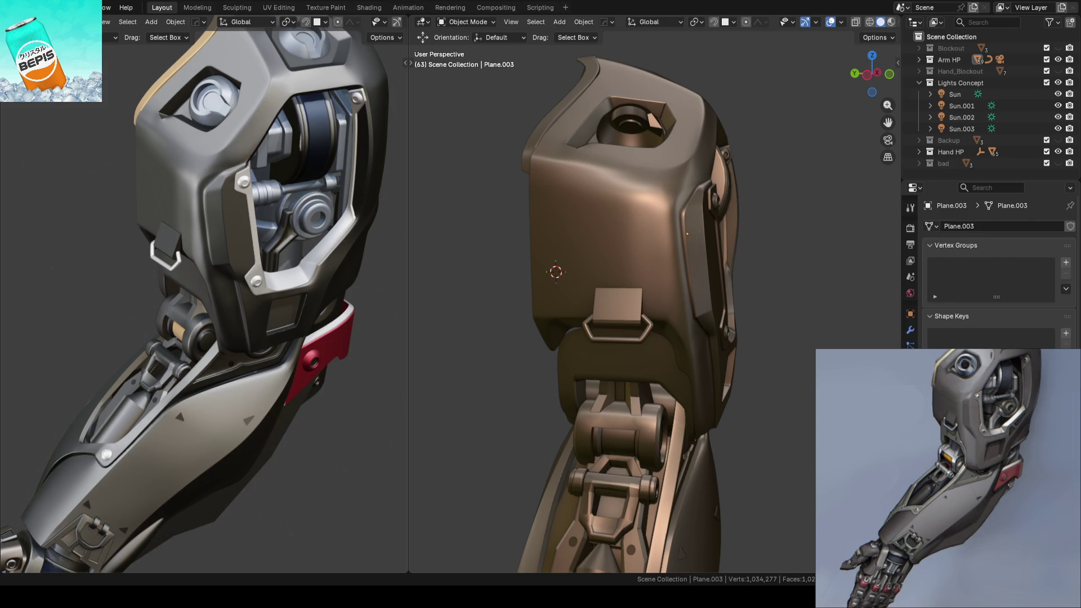
mouse_move(617, 168)
middle_mouse_down()
mouse_move(591, 320)
mouse_move(647, 279)
middle_mouse_up()
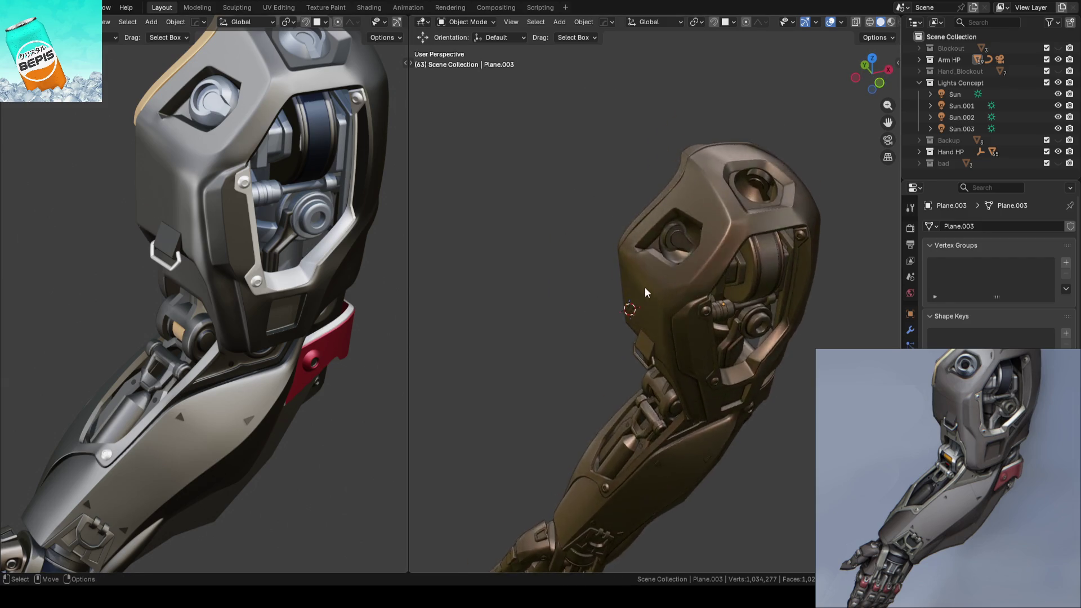
scroll(647, 279, "up", 5)
Step: Slide one vertex beside the buckle along its edge by 0.0367 and save ARM_14.blend
left_click(626, 295)
key("Tab")
mouse_move(507, 316)
middle_mouse_down()
mouse_move(519, 326)
mouse_move(589, 226)
mouse_move(624, 309)
mouse_move(606, 241)
mouse_move(614, 230)
mouse_move(625, 242)
middle_mouse_up()
scroll(642, 259, "up", 4)
left_click(668, 249)
key("shift+v")
left_click(670, 265)
key("Tab")
scroll(670, 265, "down", 5)
key("ctrl+s")
Step: Orbit around the whole arm and zoom in on the hand
mouse_move(726, 220)
middle_mouse_down()
mouse_move(645, 237)
mouse_move(632, 282)
mouse_move(614, 266)
middle_mouse_up()
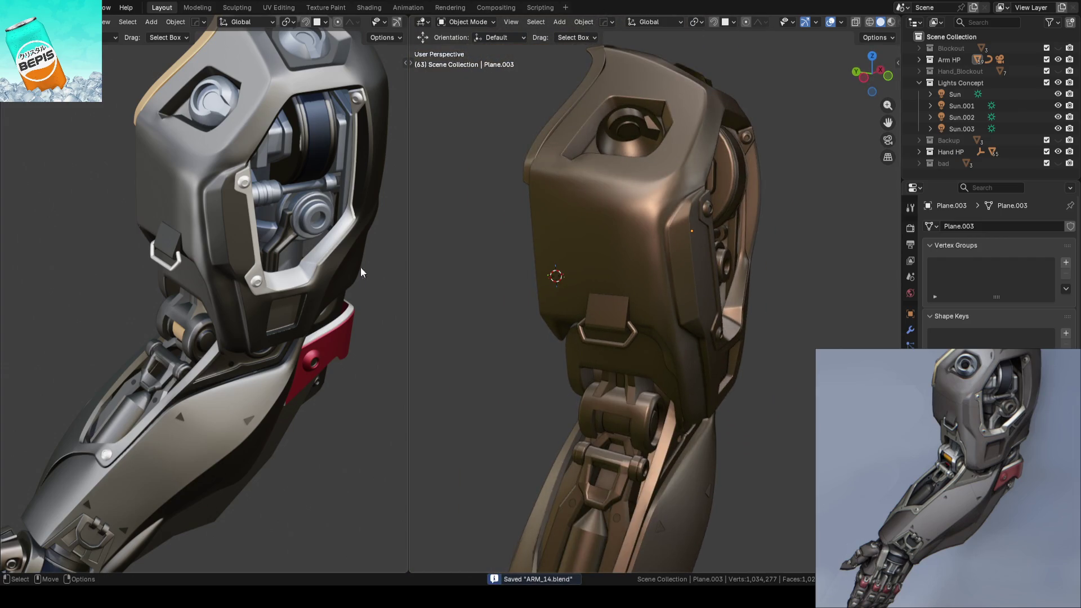
scroll(244, 292, "down", 5)
scroll(563, 304, "down", 1)
mouse_move(627, 323)
middle_mouse_down()
mouse_move(529, 323)
mouse_move(579, 242)
mouse_move(560, 194)
mouse_move(568, 261)
middle_mouse_up()
scroll(620, 265, "up", 5)
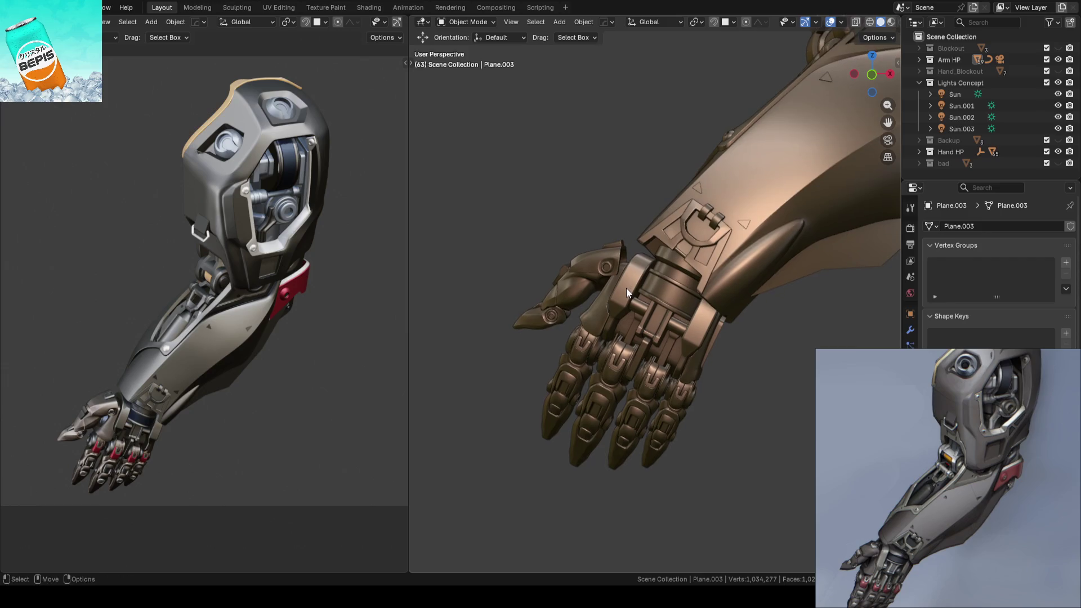
Step: Overlay the wireframe on the clawed hand, zoom in closer, and save ARM_14.blend
middle_click_drag(626, 288, 646, 262)
key("shift+z")
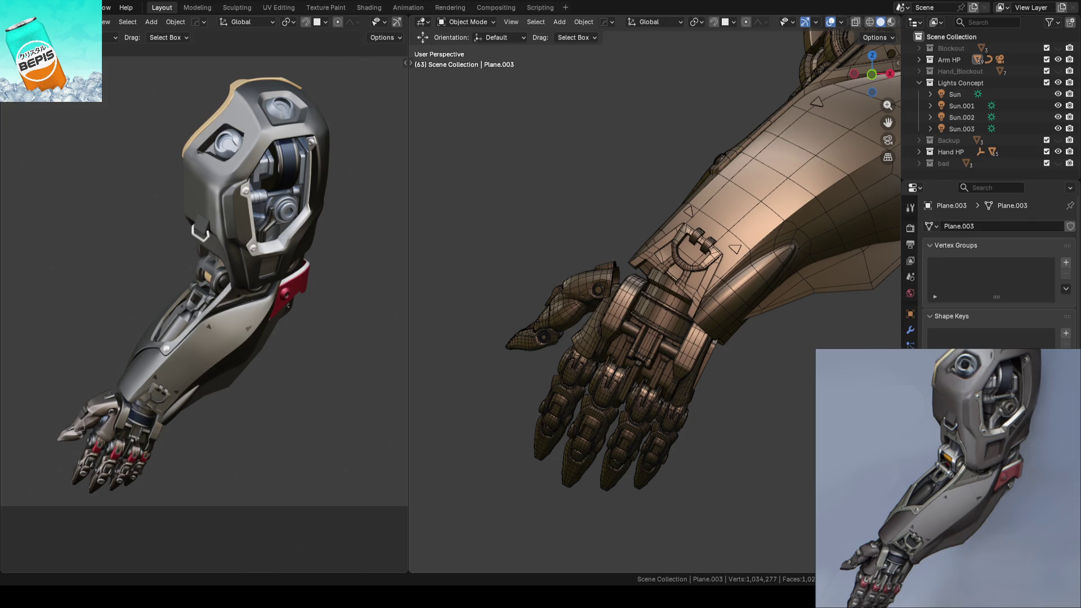
scroll(245, 332, "up", 3)
scroll(251, 359, "up", 1)
key("ctrl+s")
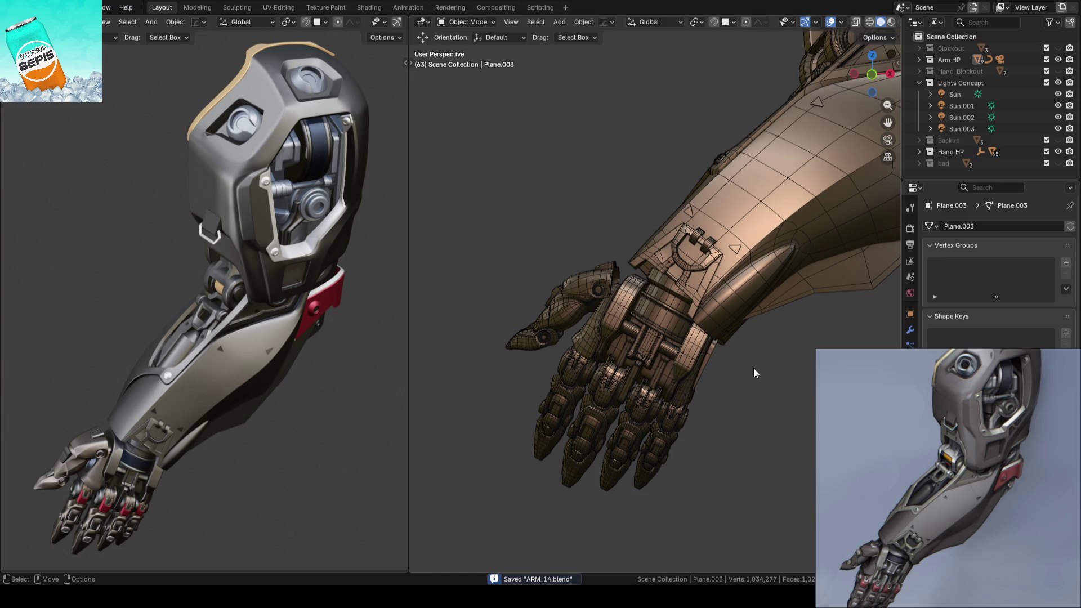
scroll(749, 369, "up", 1)
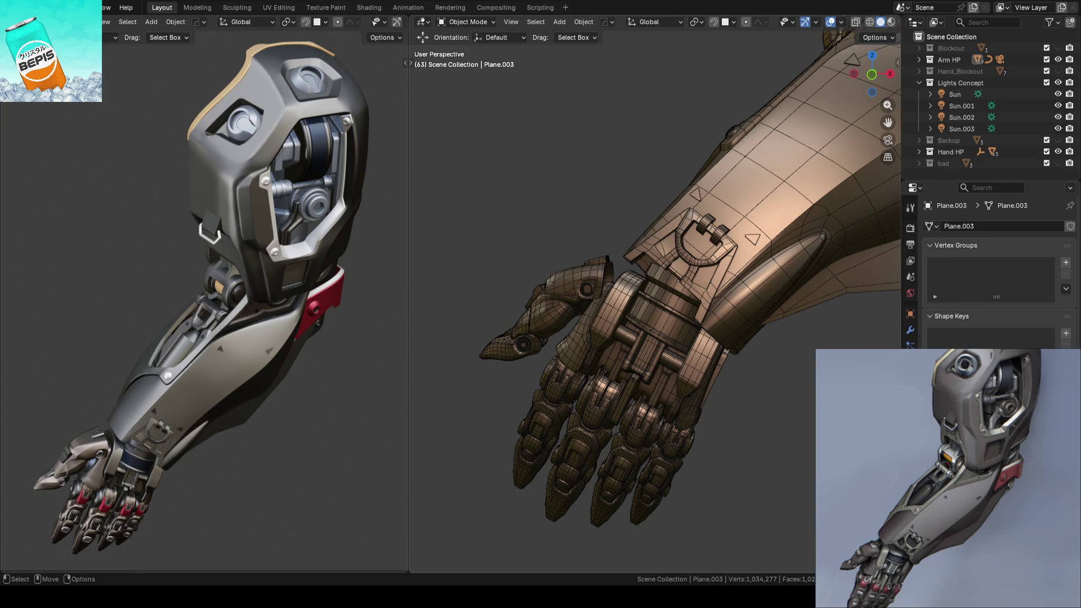
Step: Inspect the arm and elbow from several angles, save, and select the shoulder armor plate
scroll(552, 241, "down", 2)
mouse_move(565, 207)
middle_mouse_down()
mouse_move(629, 231)
mouse_move(718, 237)
mouse_move(610, 237)
middle_mouse_up()
key("ctrl+s")
mouse_move(708, 129)
middle_mouse_down("shift")
mouse_move(606, 262)
mouse_move(631, 306)
middle_mouse_up("shift")
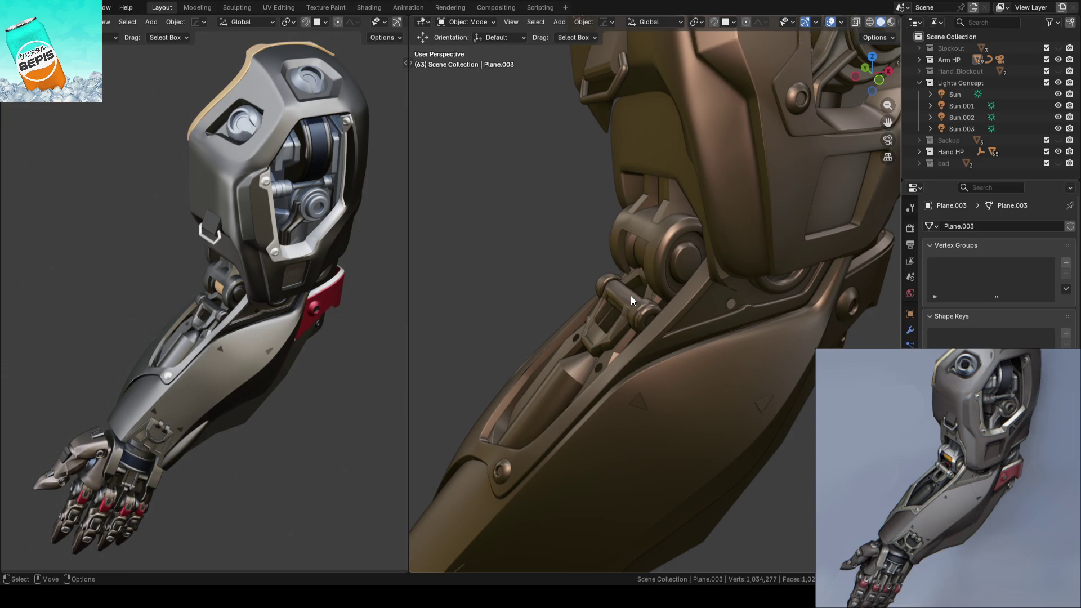
mouse_move(665, 231)
middle_mouse_down()
mouse_move(690, 252)
mouse_move(682, 260)
mouse_move(695, 246)
mouse_move(753, 250)
mouse_move(751, 263)
mouse_move(701, 272)
mouse_move(728, 268)
mouse_move(728, 255)
middle_mouse_up()
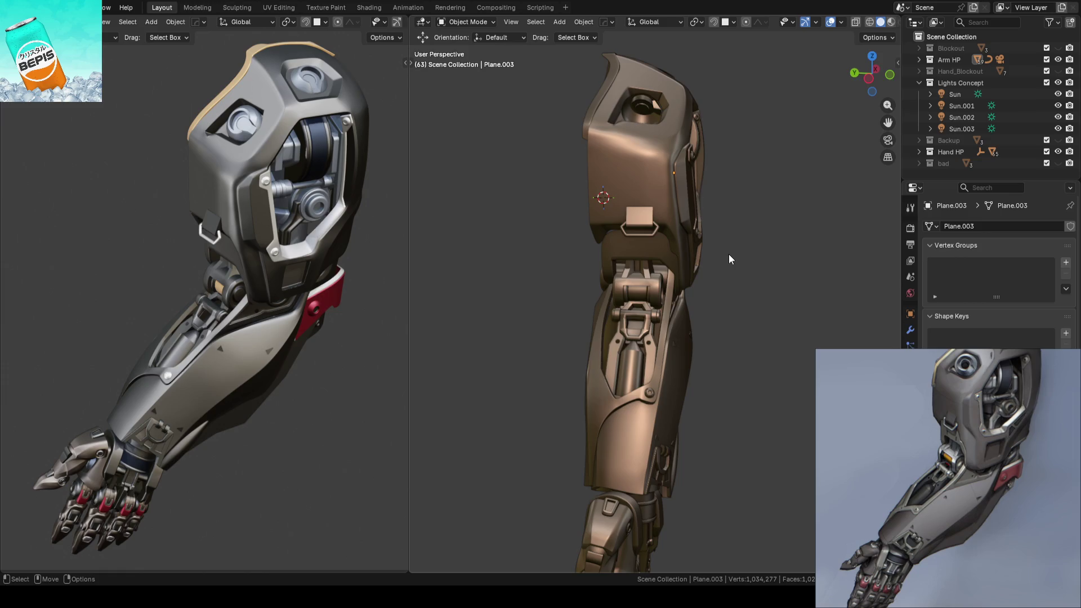
mouse_move(674, 275)
middle_mouse_down("ctrl")
mouse_move(669, 260)
mouse_move(694, 264)
middle_mouse_up("ctrl")
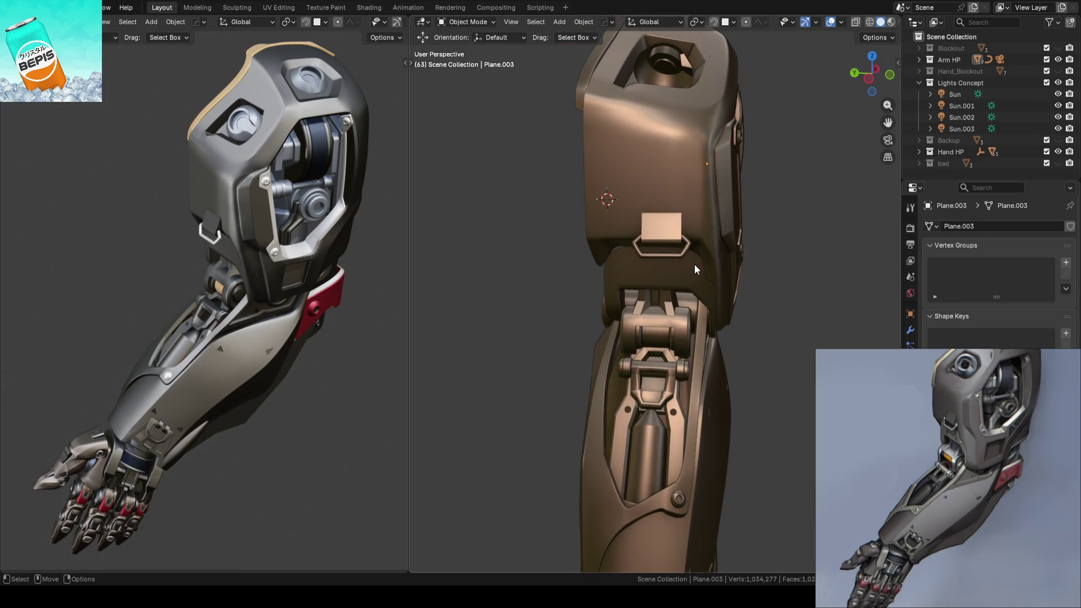
mouse_move(788, 181)
middle_mouse_down()
mouse_move(718, 205)
mouse_move(712, 224)
mouse_move(749, 222)
middle_mouse_up()
left_click(667, 197)
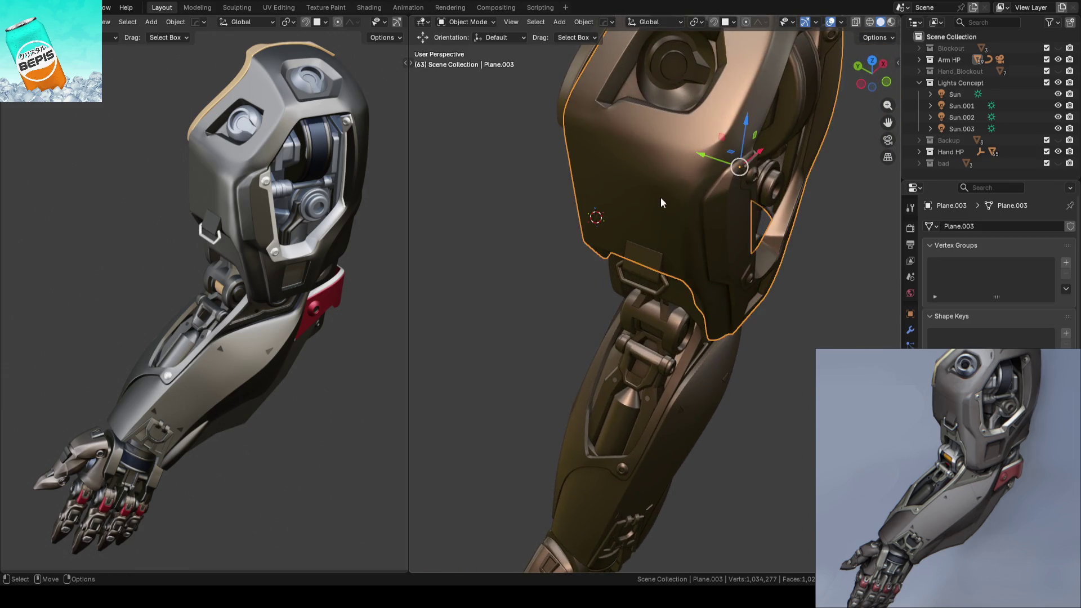
Step: In vertex select mode, select a vertical path on the shoulder plate and edge-slide it
key("Tab")
middle_click_drag(666, 197, 537, 191)
scroll(696, 223, "up", 4)
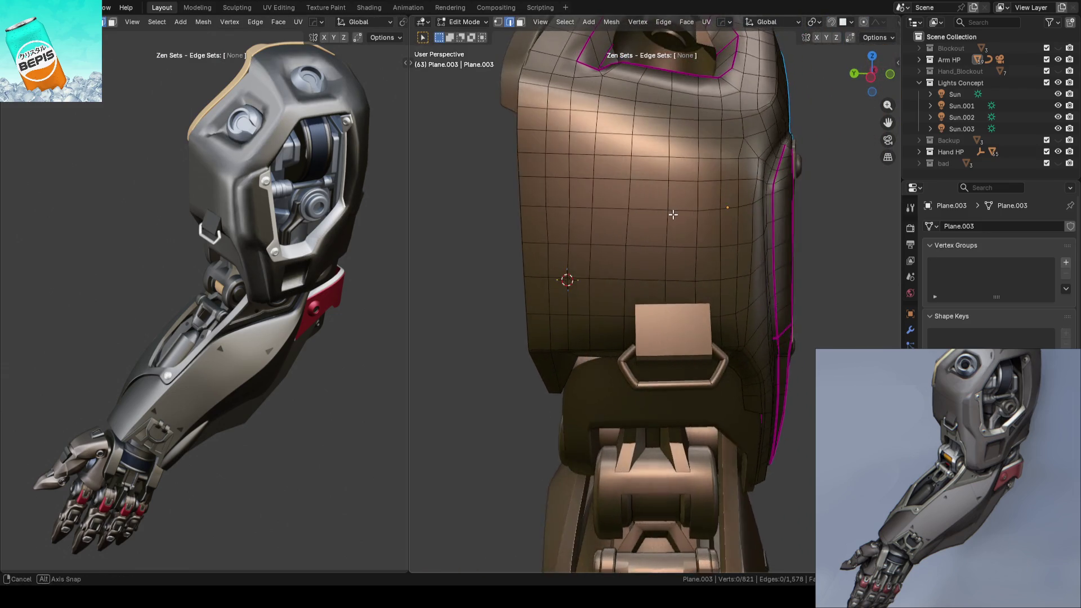
key("1")
mouse_move(697, 224)
middle_mouse_down()
mouse_move(682, 143)
mouse_move(680, 297)
mouse_move(716, 257)
middle_mouse_up()
left_click(680, 297, "ctrl")
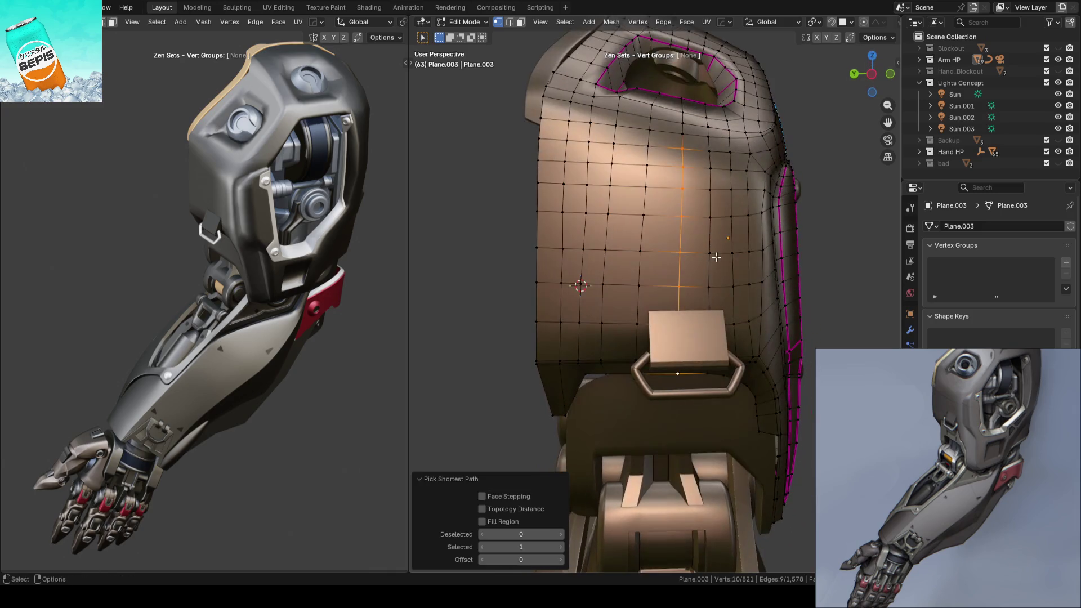
key("g")
key("g")
left_click(738, 254)
Step: Slide a vertex near the top opening along its edge several times, then deselect all
scroll(693, 225, "up", 2)
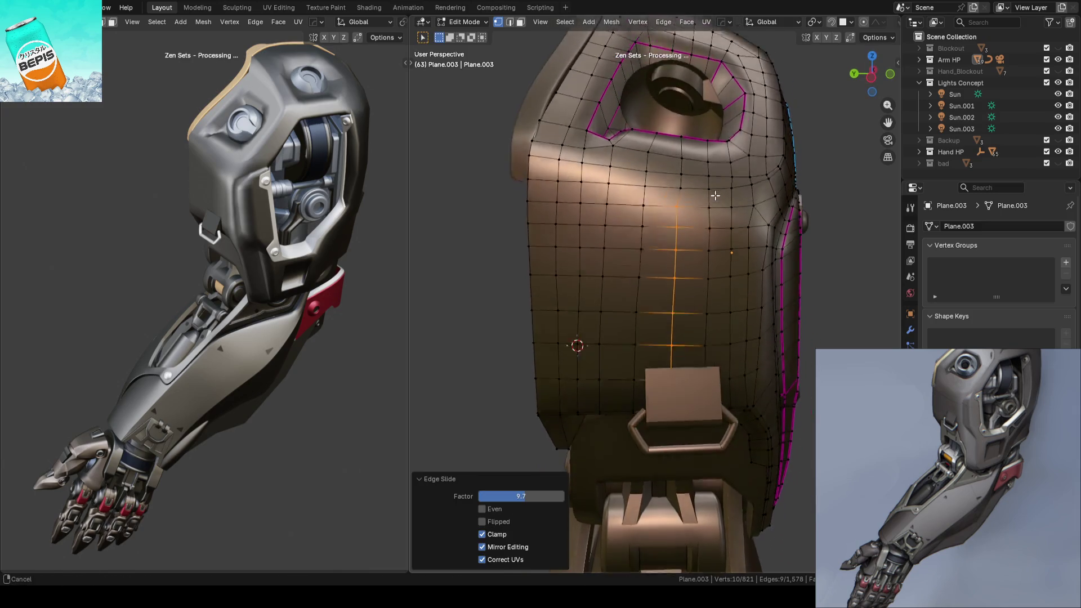
left_click(687, 191)
key("g")
key("g")
left_click(688, 197)
key("g")
key("g")
left_click(681, 173)
key("g")
left_click(680, 173)
key("alt+a")
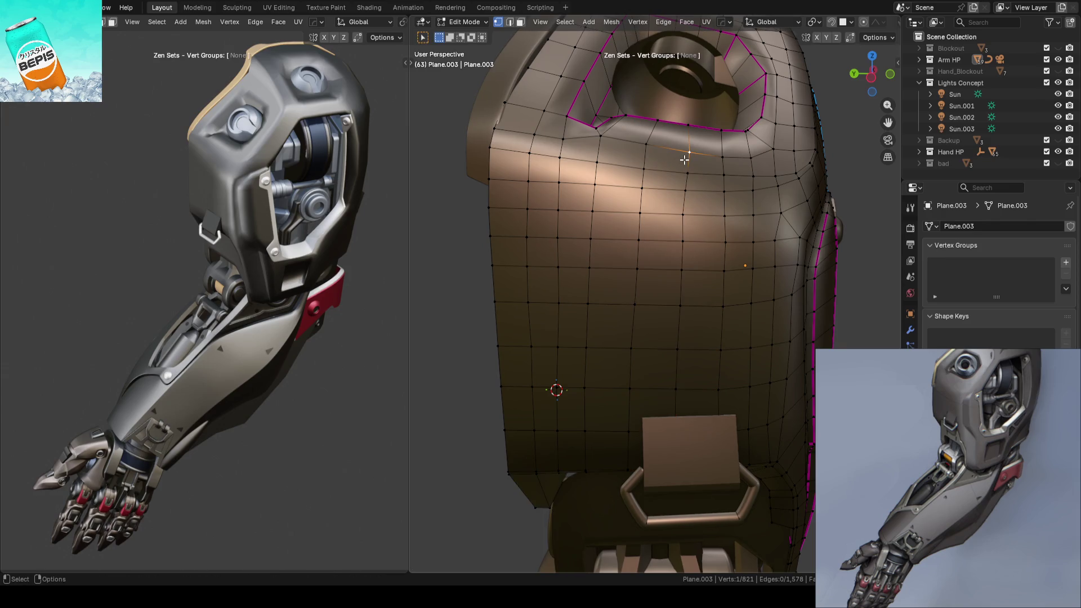
scroll(524, 248, "down", 5)
Step: Return to Object Mode, save the file, and view the upper arm up close
key("Tab")
key("ctrl+s")
mouse_move(631, 232)
middle_mouse_down()
mouse_move(786, 232)
mouse_move(728, 251)
mouse_move(726, 265)
mouse_move(698, 249)
mouse_move(716, 204)
mouse_move(831, 218)
mouse_move(739, 228)
mouse_move(711, 257)
middle_mouse_up()
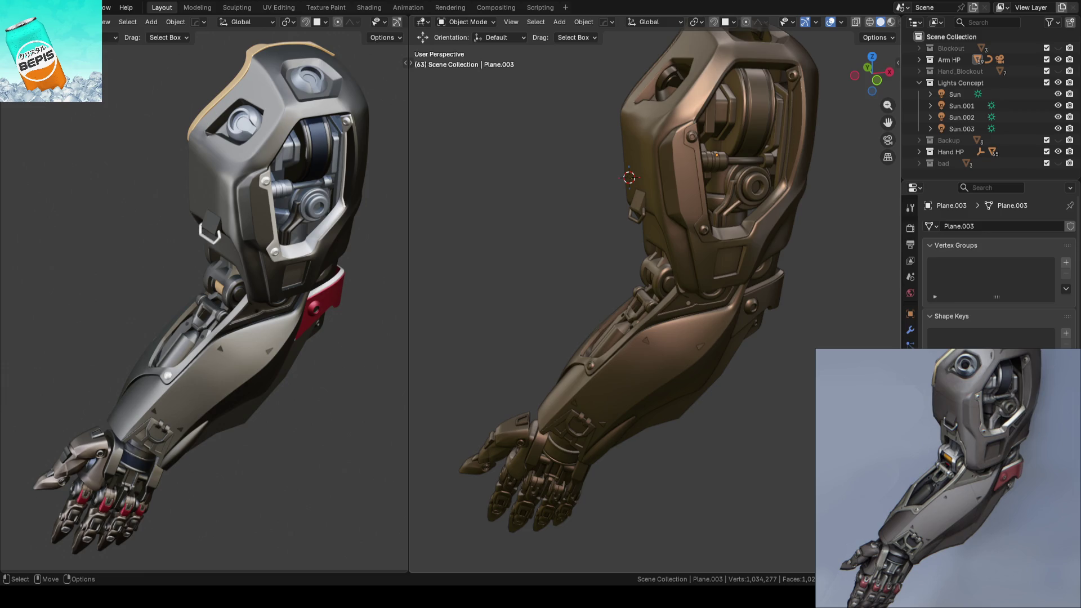
key("ctrl+s")
mouse_move(711, 257)
middle_mouse_down()
mouse_move(725, 220)
mouse_move(640, 268)
mouse_move(710, 261)
middle_mouse_up()
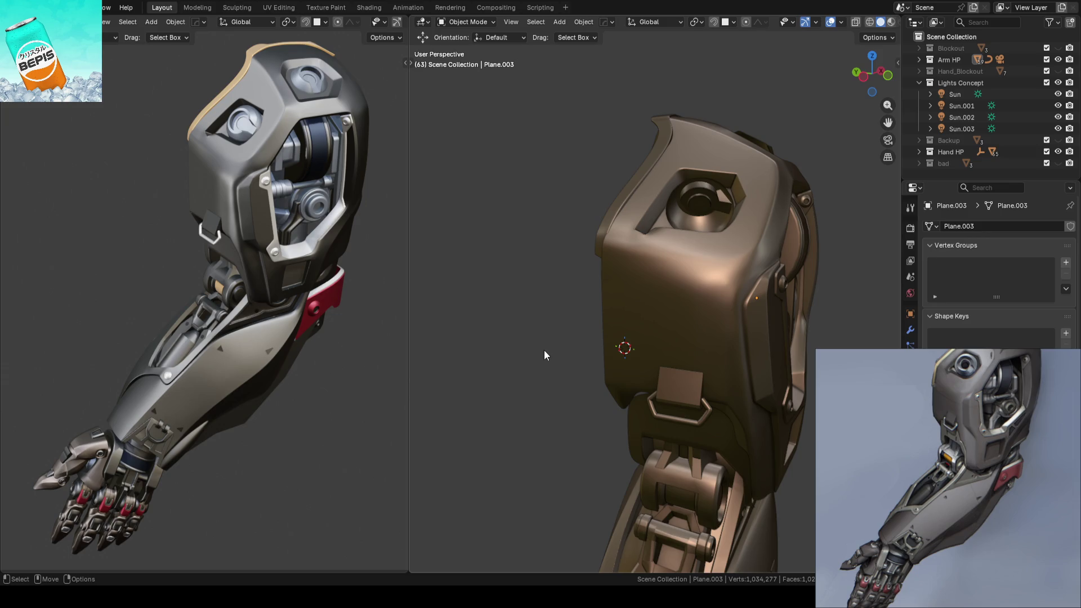
mouse_move(560, 356)
middle_mouse_down("shift")
mouse_move(585, 304)
mouse_move(640, 309)
mouse_move(630, 253)
mouse_move(664, 289)
mouse_move(754, 272)
mouse_move(778, 280)
mouse_move(539, 320)
mouse_move(563, 316)
mouse_move(621, 347)
mouse_move(606, 346)
mouse_move(645, 315)
middle_mouse_up("shift")
key("ctrl+s")
Step: Save the file and reselect the shoulder plate from a better angle
key("Tab")
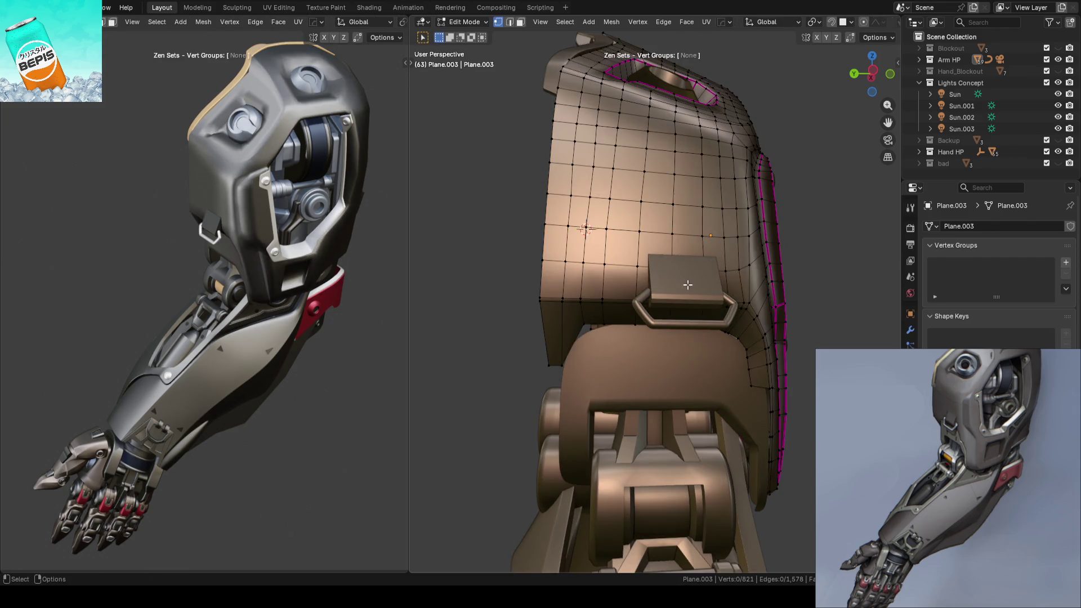
scroll(521, 299, "down", 2)
key("Tab")
key("ctrl+s")
mouse_move(706, 276)
middle_mouse_down()
mouse_move(741, 271)
mouse_move(625, 312)
middle_mouse_up()
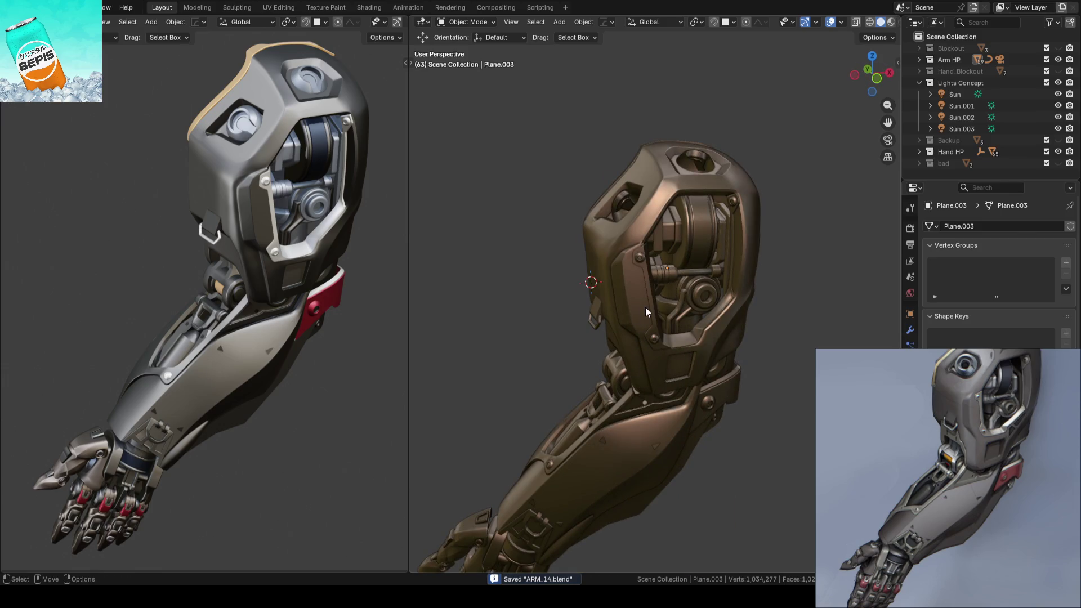
scroll(646, 308, "up", 2)
mouse_move(646, 313)
middle_mouse_down()
mouse_move(678, 274)
mouse_move(729, 263)
middle_mouse_up()
left_click(662, 276)
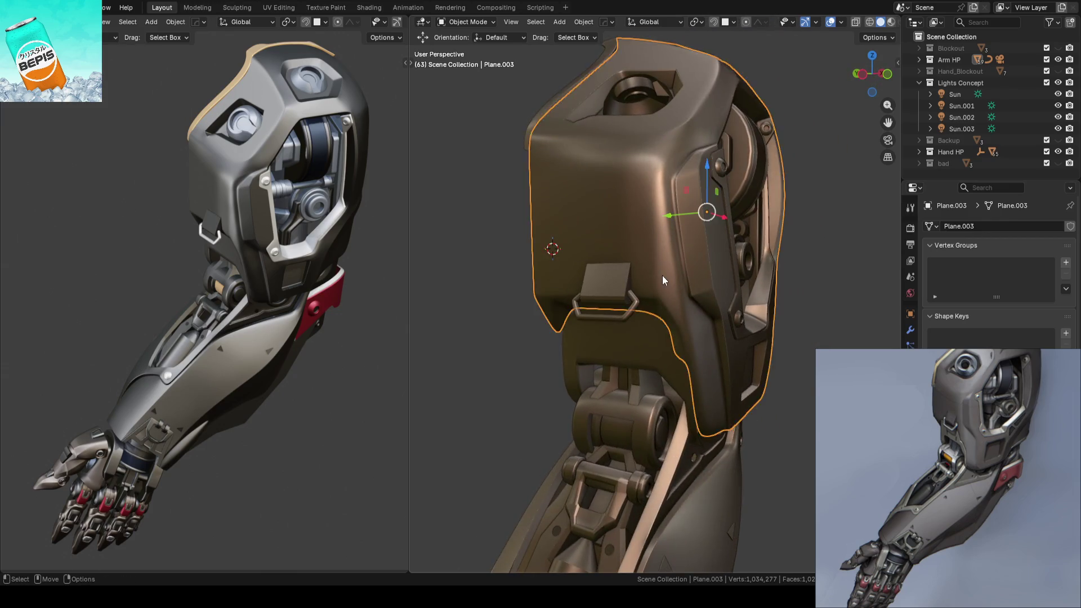
Step: In Edit Mode, vertex-slide a vertex near the side trim, viewed from above
key("Tab")
middle_click_drag(662, 275, 684, 298)
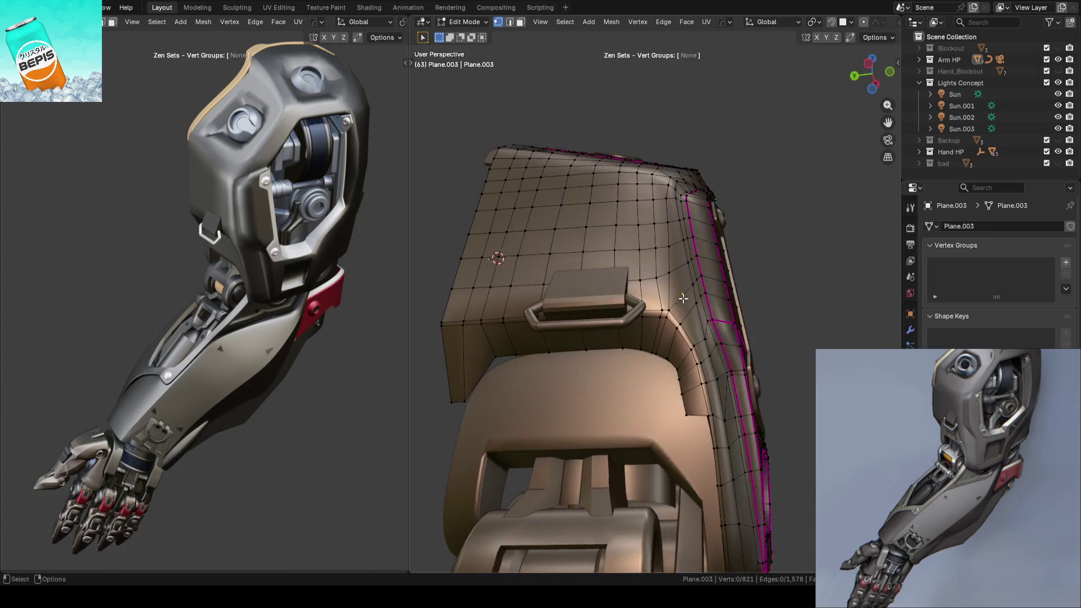
scroll(683, 298, "up", 5)
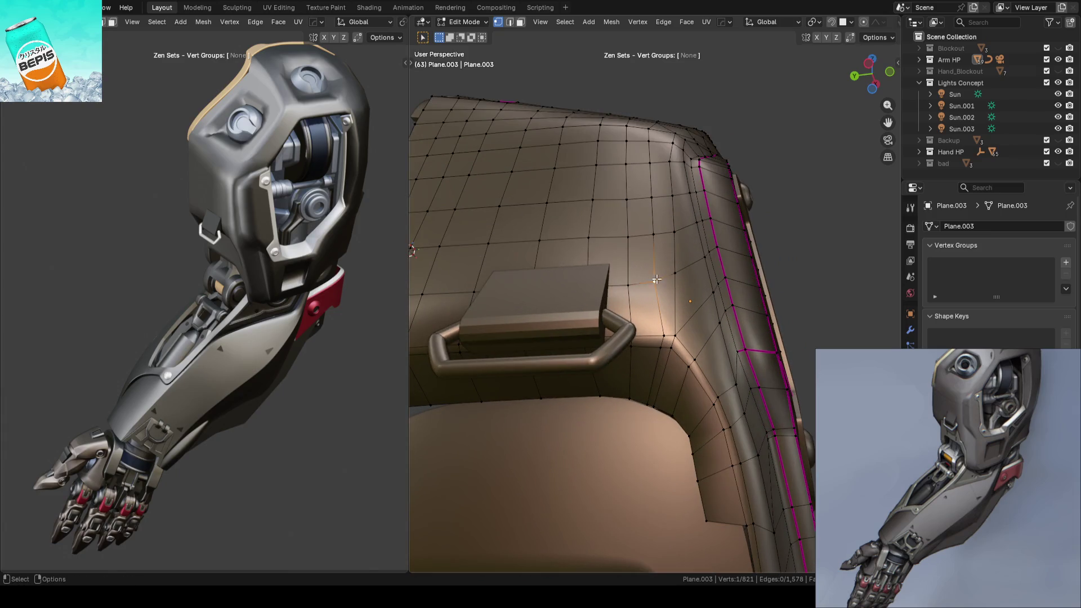
middle_click_drag(673, 275, 735, 269)
key("shift+v")
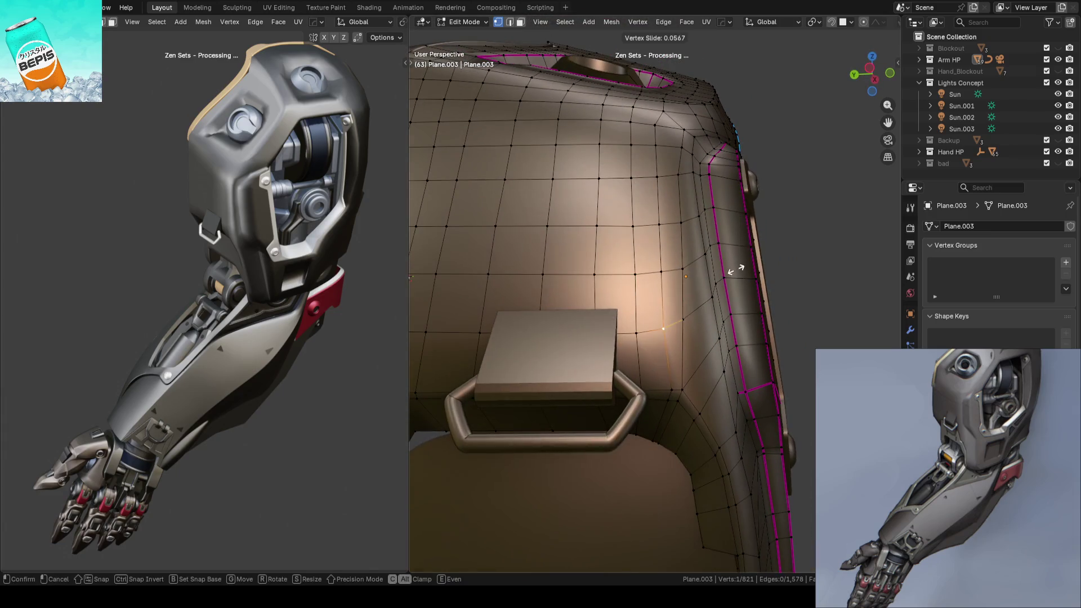
left_click(740, 268)
key("alt+a")
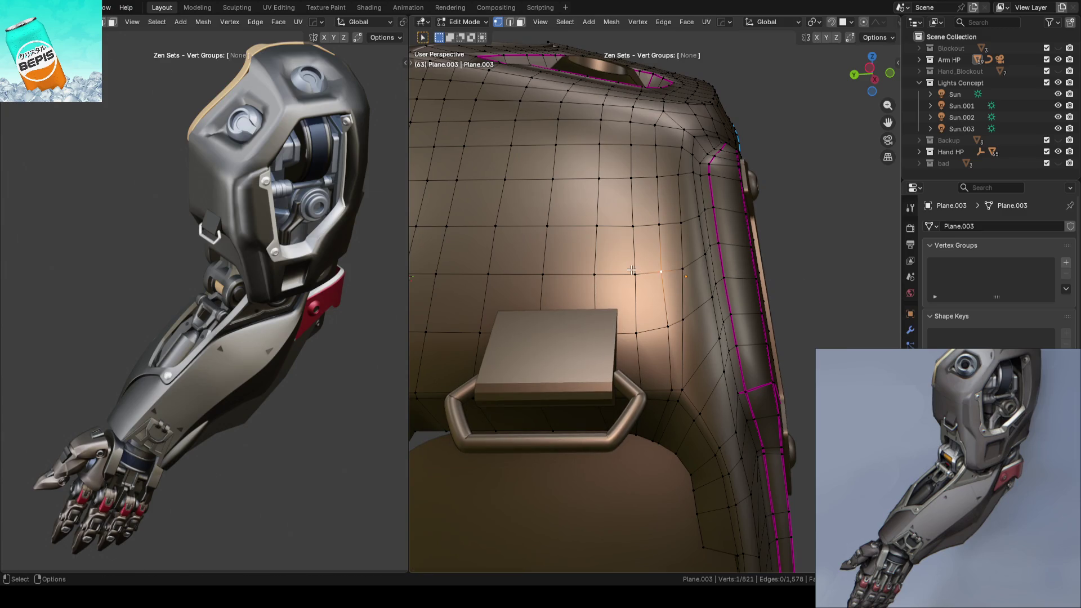
Step: Vertex-slide several more vertices along the side trim curve, then return to Object Mode
key("shift+v")
left_click(629, 270)
key("shift+v")
left_click(669, 269)
key("shift+v")
mouse_move(668, 269)
middle_mouse_down()
mouse_move(650, 249)
mouse_move(792, 268)
middle_mouse_up()
left_click(649, 248)
scroll(650, 247, "down", 5)
key("Tab")
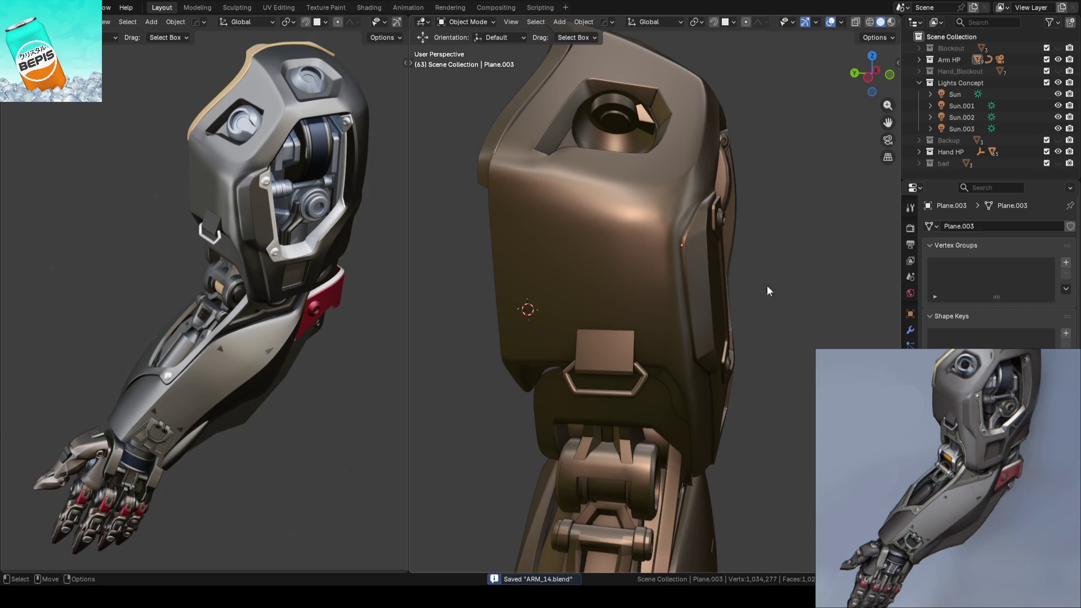
Step: Select the thin strip piece and enter Edit Mode on it
mouse_move(699, 310)
middle_mouse_down("shift")
mouse_move(682, 316)
mouse_move(708, 256)
mouse_move(718, 163)
mouse_move(723, 186)
middle_mouse_up("shift")
scroll(722, 224, "up", 2)
mouse_move(721, 225)
middle_mouse_down()
mouse_move(647, 239)
mouse_move(822, 273)
mouse_move(670, 265)
middle_mouse_up()
scroll(639, 245, "up", 2)
left_click(604, 237)
key("Tab")
key("Tab")
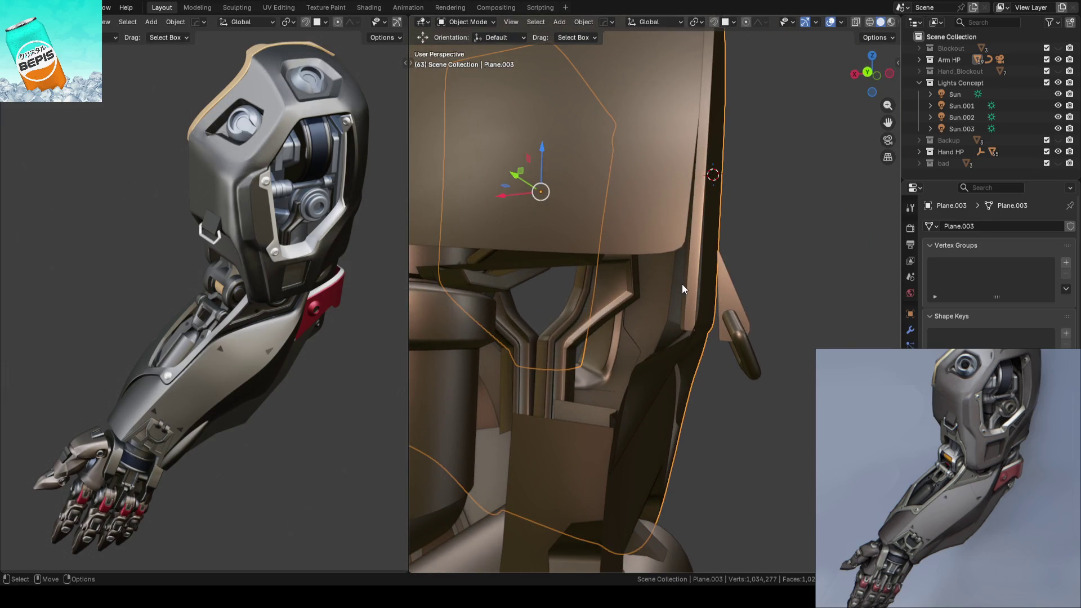
Step: Box-select the bottom-edge vertices of Plane.009, using X-ray to catch the hidden ones
left_click(682, 288)
key("Tab")
mouse_move(700, 302)
left_mouse_down()
mouse_move(646, 326)
mouse_move(644, 338)
left_mouse_up()
right_click(743, 302)
key("Escape")
mouse_move(727, 297)
middle_mouse_down()
mouse_move(680, 287)
mouse_move(751, 304)
middle_mouse_up()
key("alt+z")
left_click_drag(652, 309, 750, 342)
key("alt+z")
Step: Move the bottom-edge vertices slightly down along Z, return to Object Mode, and save
left_click_drag(705, 289, 710, 288)
left_click(810, 292)
middle_click_drag(810, 292, 648, 282)
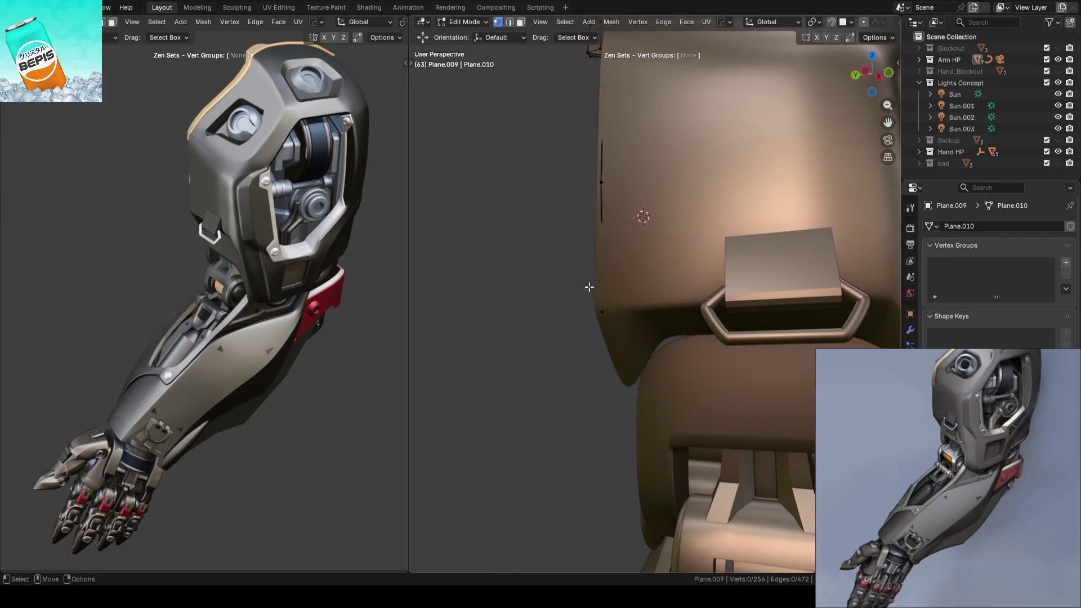
key("Tab")
key("ctrl+s")
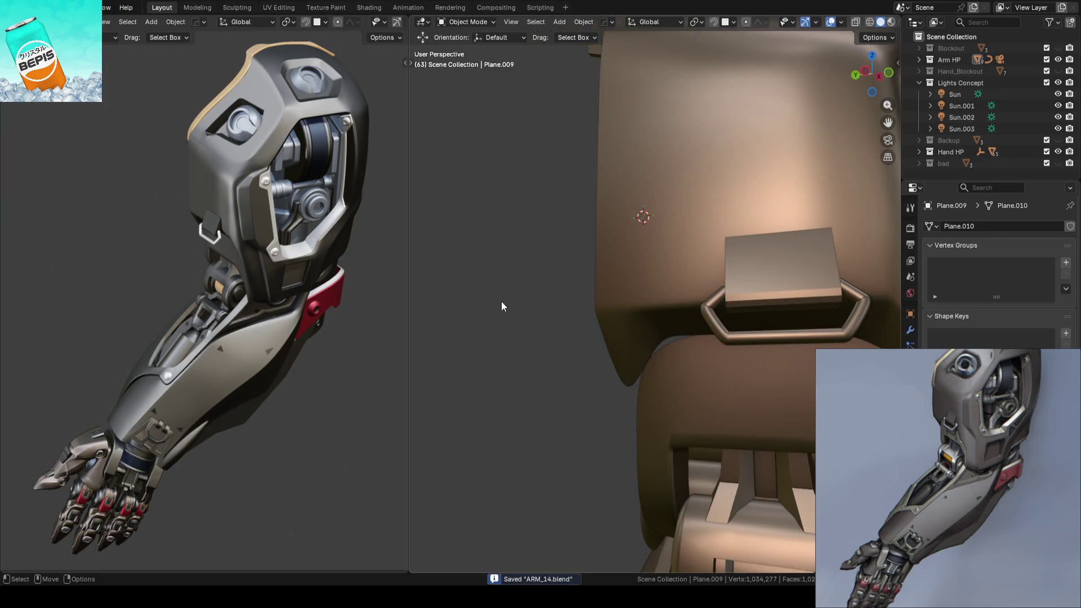
mouse_move(529, 299)
middle_mouse_down()
mouse_move(626, 266)
mouse_move(640, 289)
mouse_move(630, 308)
mouse_move(616, 299)
mouse_move(529, 328)
mouse_move(638, 312)
mouse_move(697, 289)
mouse_move(783, 294)
mouse_move(631, 293)
mouse_move(682, 304)
mouse_move(808, 290)
mouse_move(750, 254)
mouse_move(655, 293)
mouse_move(636, 215)
mouse_move(647, 242)
mouse_move(667, 222)
mouse_move(651, 245)
middle_mouse_up()
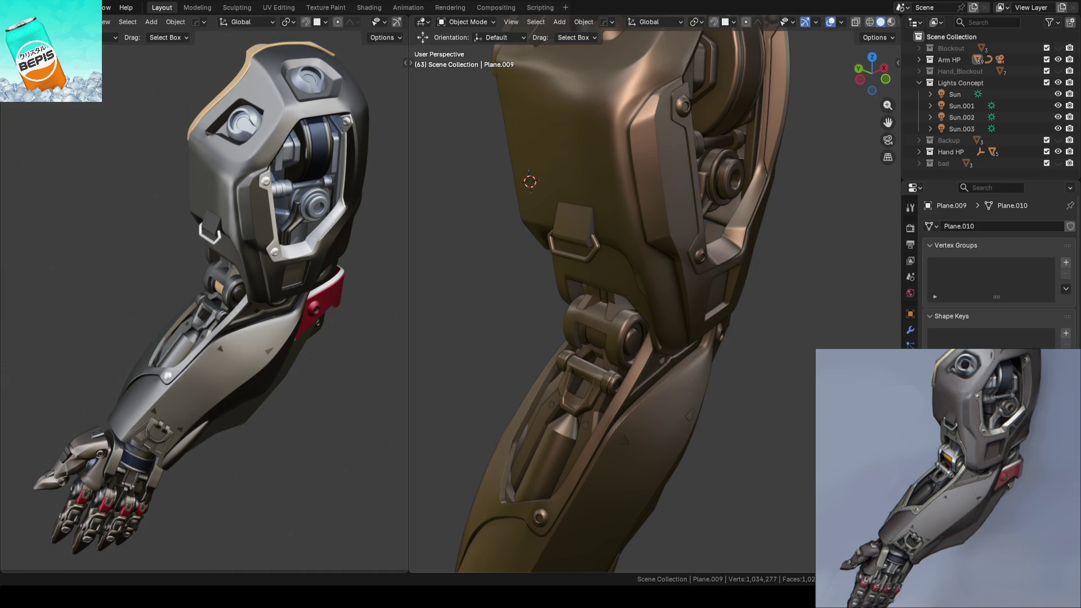
mouse_move(651, 245)
middle_mouse_down()
mouse_move(659, 292)
mouse_move(701, 279)
mouse_move(721, 229)
mouse_move(733, 276)
mouse_move(710, 264)
middle_mouse_up()
scroll(700, 258, "up", 4)
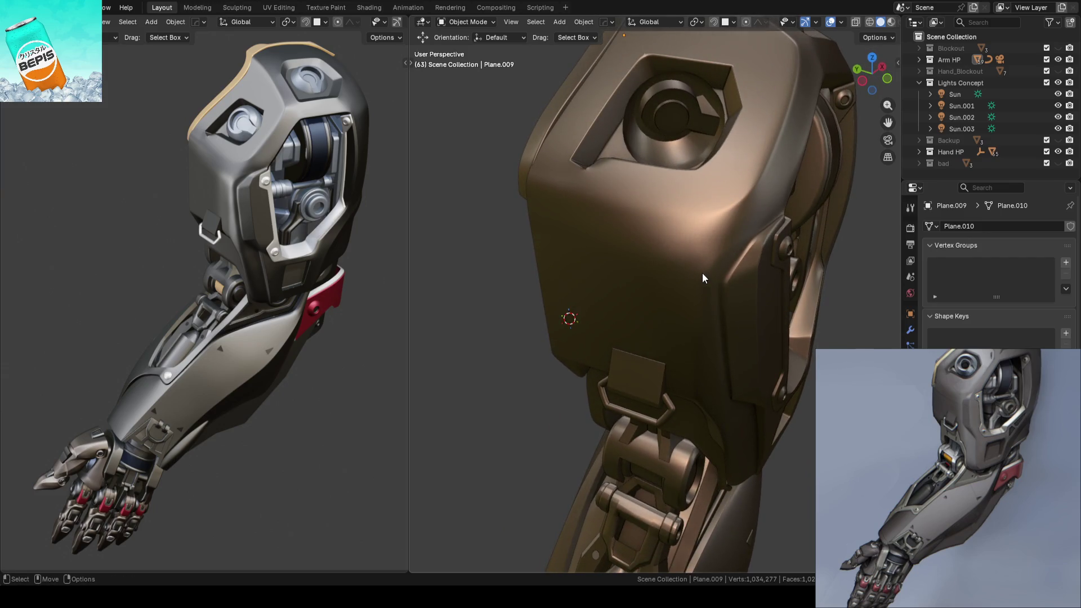
Step: In Edit Mode on the shoulder plate, select a shortest edge path and edge-slide it
left_click(701, 277)
key("Tab")
mouse_move(448, 299)
middle_mouse_down()
mouse_move(519, 293)
mouse_move(541, 248)
mouse_move(675, 246)
middle_mouse_up()
scroll(597, 248, "up", 3)
left_click(659, 206)
middle_click_drag(659, 206, 678, 331)
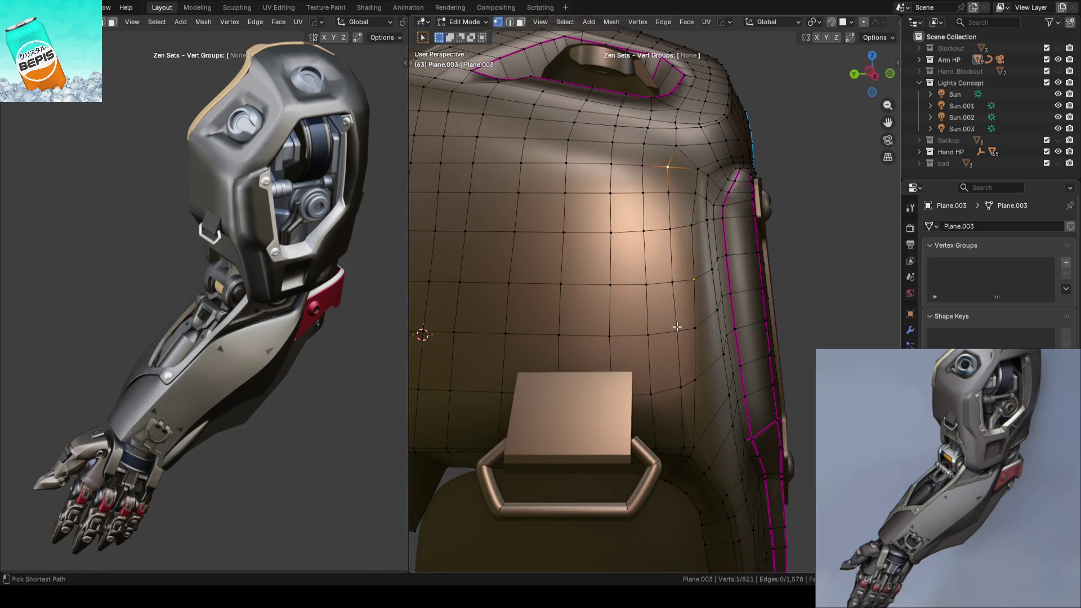
left_click(678, 331, "ctrl")
mouse_move(750, 297)
middle_mouse_down()
mouse_move(730, 289)
mouse_move(714, 231)
middle_mouse_up()
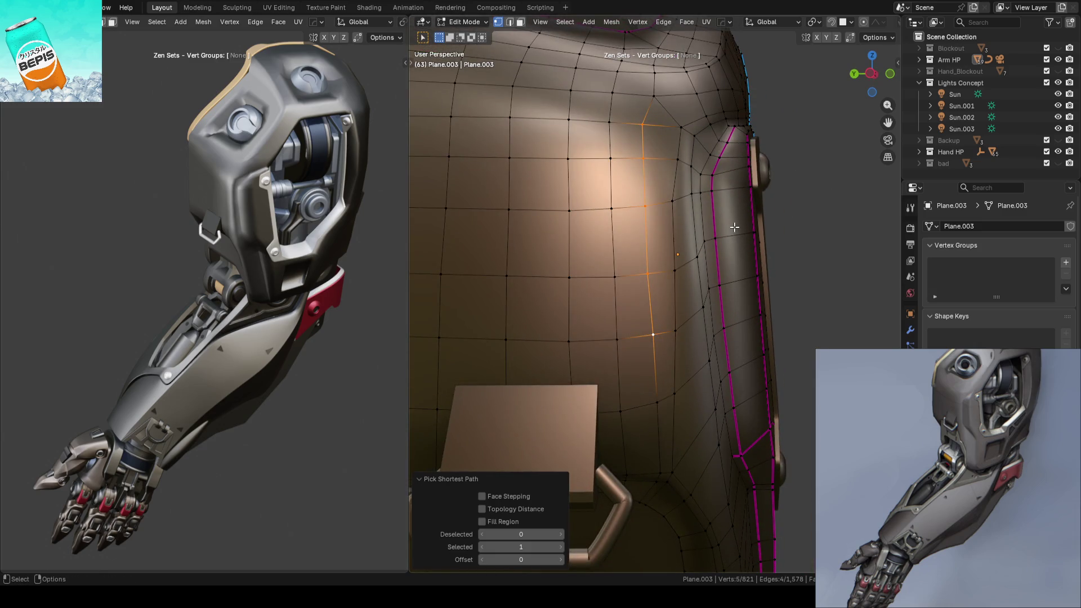
key("g")
key("g")
left_click(739, 227)
Step: Slide two single vertices near the shoulder curve along their edges
mouse_move(739, 226)
middle_mouse_down()
mouse_move(675, 276)
mouse_move(805, 272)
middle_mouse_up()
left_click(676, 285)
key("g")
key("g")
left_click(673, 273)
key("alt+a")
mouse_move(803, 227)
middle_mouse_down()
mouse_move(799, 251)
mouse_move(769, 251)
mouse_move(766, 290)
mouse_move(724, 224)
mouse_move(681, 273)
middle_mouse_up()
left_click(679, 263)
key("g")
key("g")
left_click(674, 263)
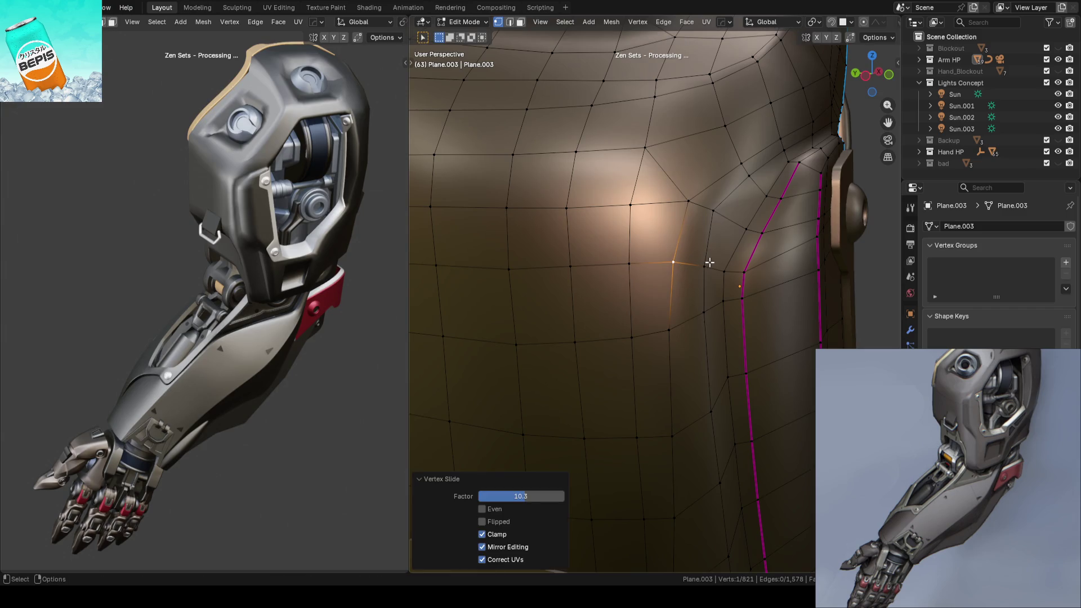
scroll(710, 263, "down", 5)
key("alt+a")
Step: Vertex-slide another vertex, then join the loose vertex into the edge loop with J
mouse_move(836, 250)
middle_mouse_down()
mouse_move(694, 231)
mouse_move(761, 232)
mouse_move(752, 251)
mouse_move(799, 291)
mouse_move(726, 296)
mouse_move(723, 276)
mouse_move(678, 315)
mouse_move(683, 304)
mouse_move(674, 306)
middle_mouse_up()
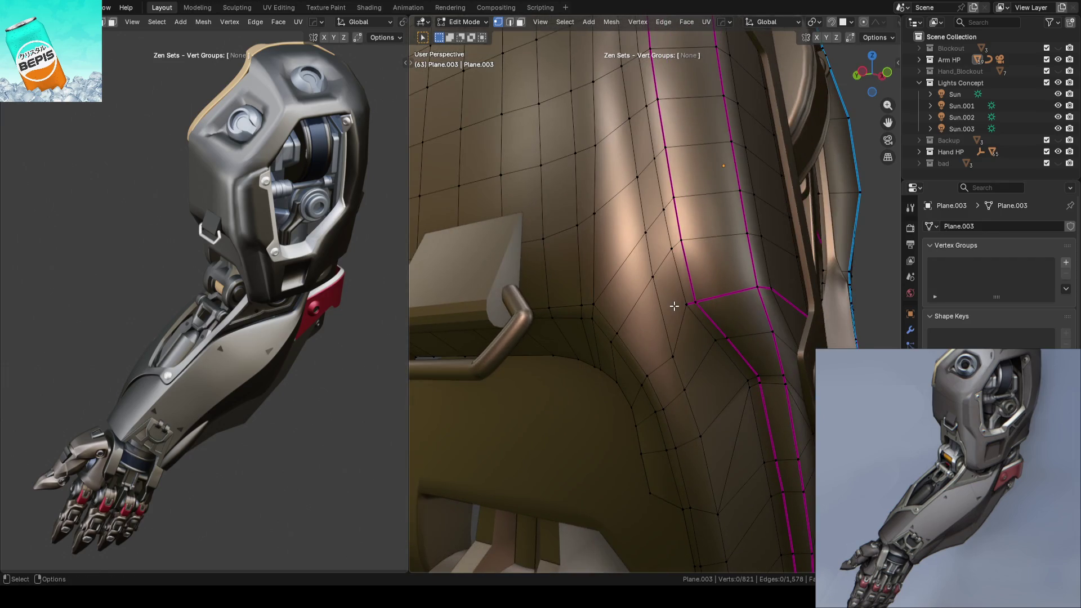
key("shift+v")
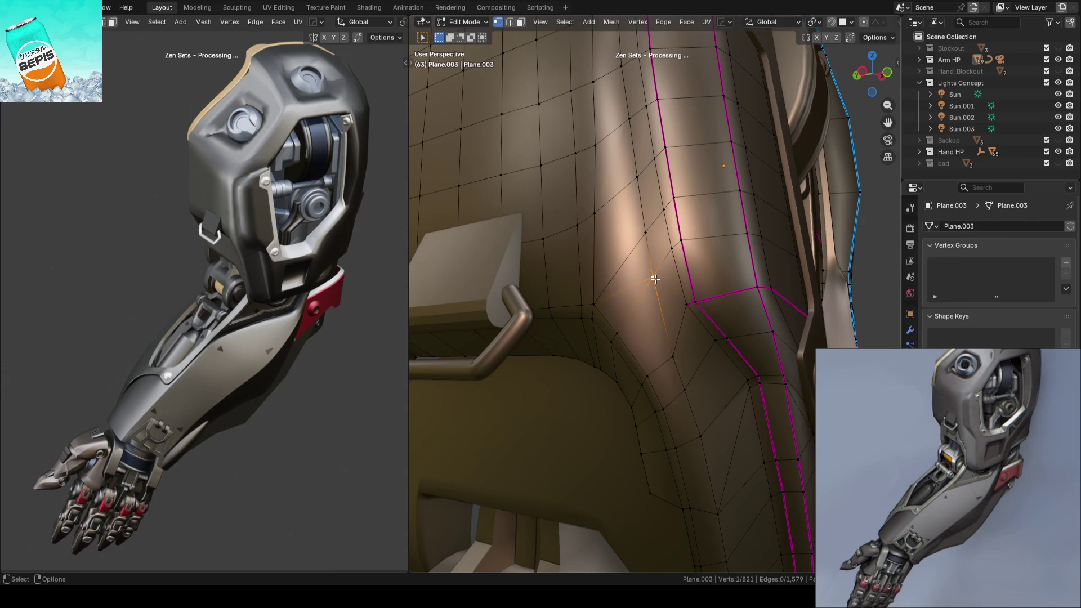
left_click(690, 304)
left_click(690, 304, "shift")
key("j")
middle_click_drag(714, 295, 745, 283)
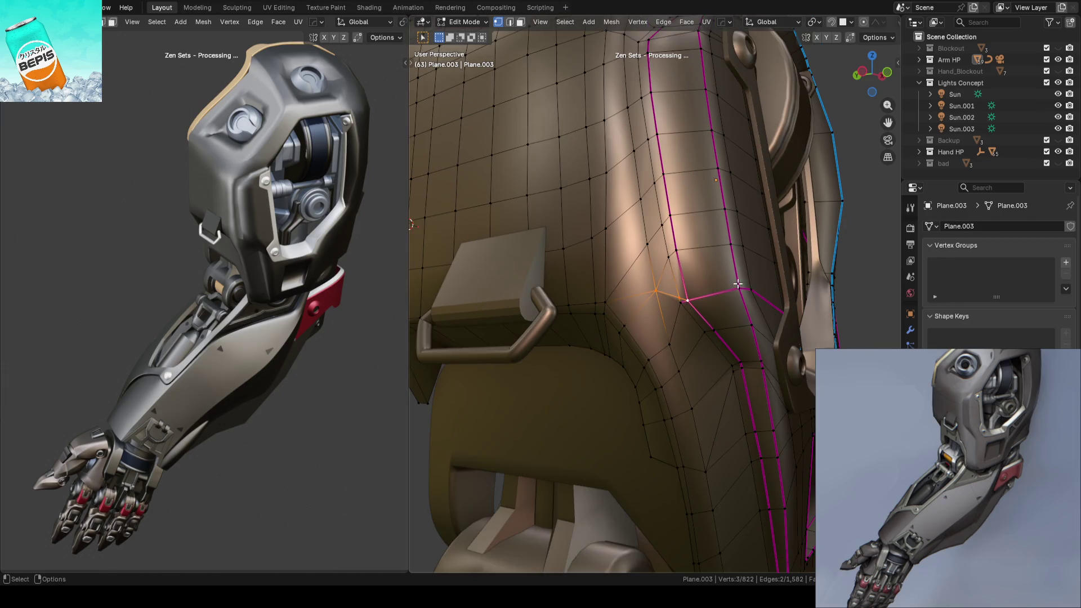
Step: Connect the vertices with an edge, slide the vertex beside the bracket, and leave Edit Mode
key("j")
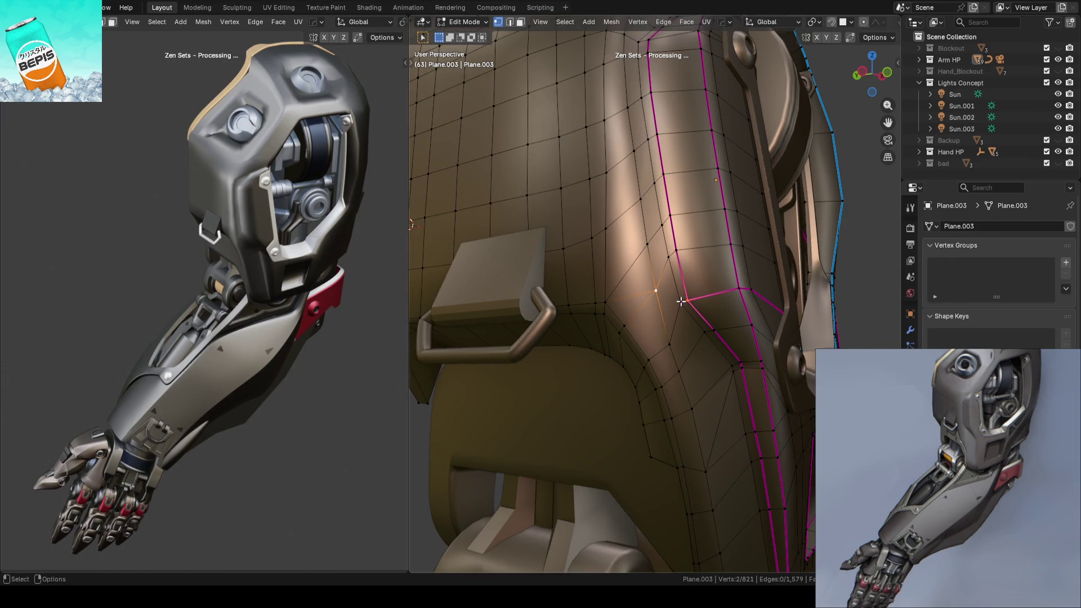
key("shift+v")
left_click(721, 287)
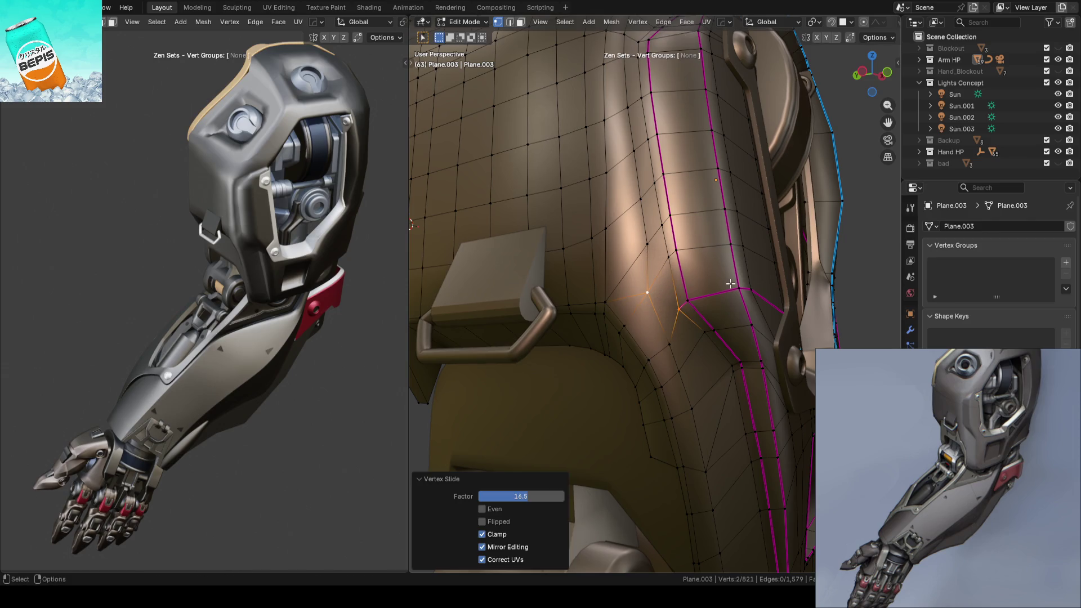
key("ctrl+z")
key("j")
left_click(657, 290)
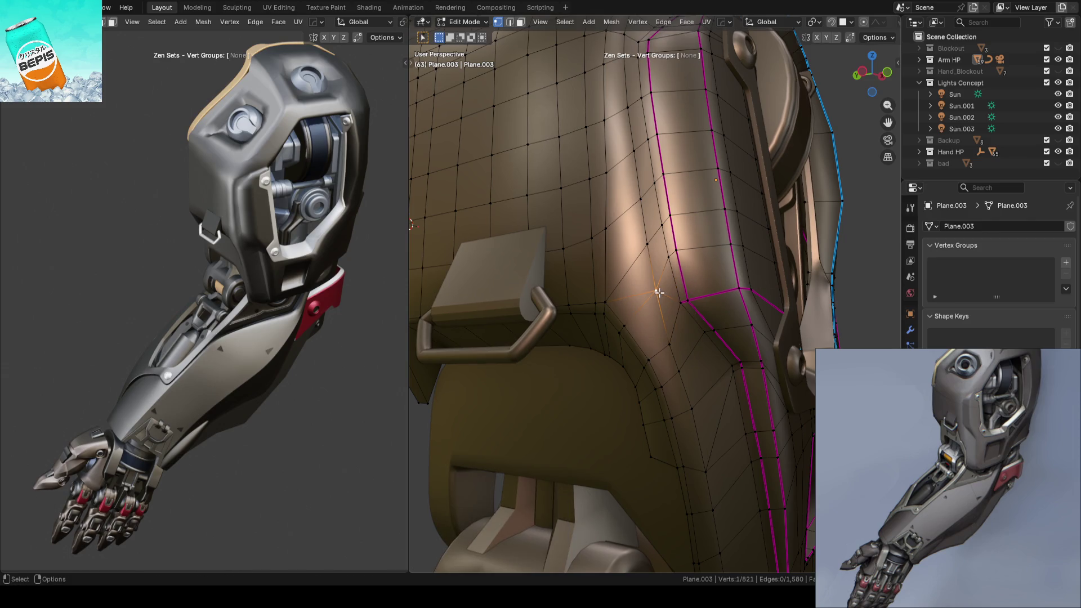
key("shift+v")
left_click(659, 299)
scroll(658, 300, "down", 5)
key("Tab")
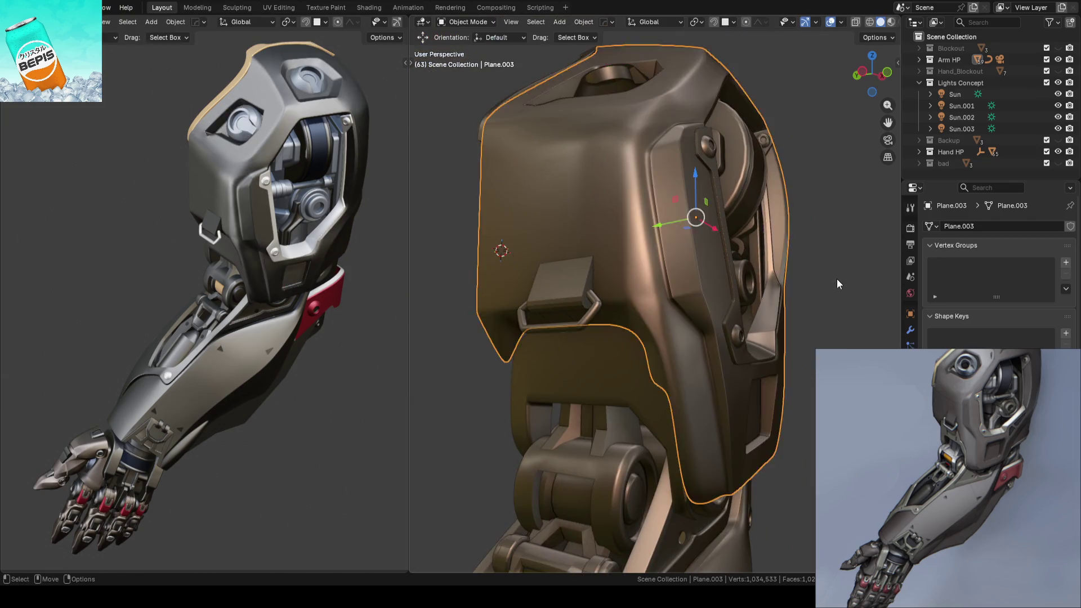
Step: Save the file and enter Edit Mode on the shoulder plate with nothing selected
left_click(837, 278)
key("ctrl+s")
key("Tab")
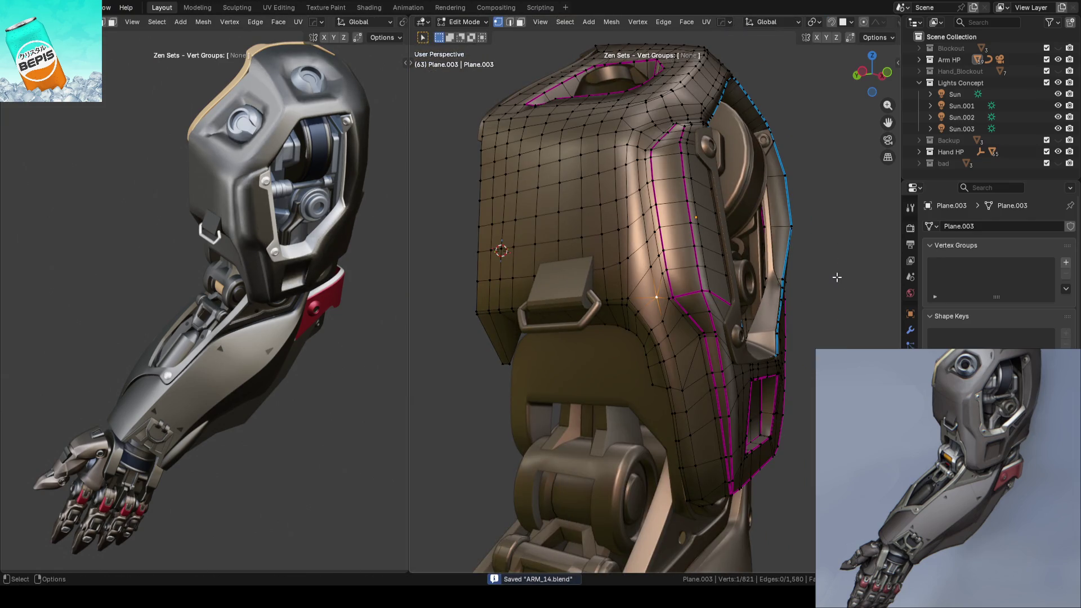
left_click(839, 281)
scroll(749, 286, "up", 6)
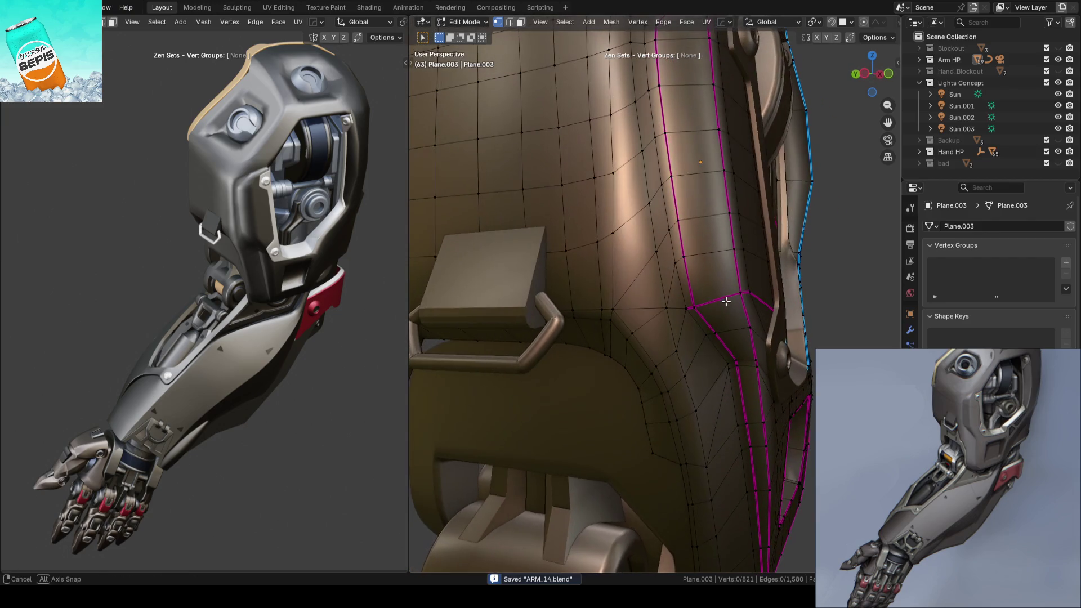
scroll(748, 287, "up", 3)
Step: Vertex-slide two vertices beside the seam along their edges
left_click(670, 265)
key("shift+v")
left_click(674, 230)
left_click(675, 248)
key("shift+v")
Step: Join two vertices near the seam with an edge, then undo the join
left_click(703, 253)
left_click(741, 254, "shift")
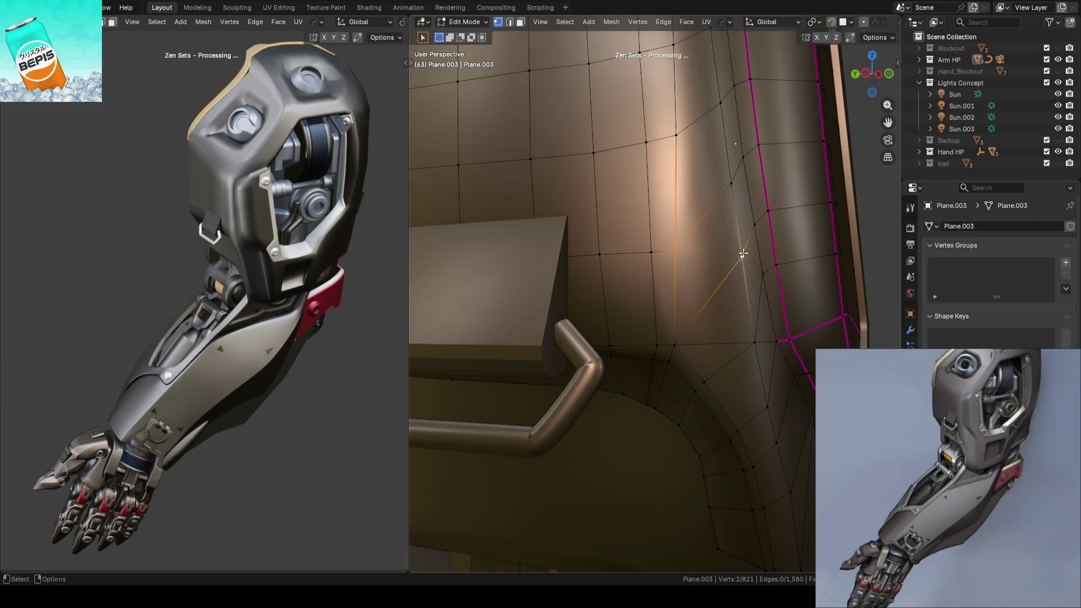
mouse_move(742, 258)
middle_mouse_down()
mouse_move(732, 269)
mouse_move(655, 267)
mouse_move(732, 262)
middle_mouse_up()
key("j")
key("2")
key("ctrl+z")
Step: Dissolve the ring of seven parallel edges and save the file
left_click(714, 260, "ctrl+alt")
key("x")
left_click(842, 257)
mouse_move(842, 258)
middle_mouse_down()
mouse_move(718, 258)
mouse_move(750, 250)
middle_mouse_up()
key("Tab")
key("ctrl+s")
Step: Back in Edit Mode, edge-slide the short edge path beside the seam
mouse_move(855, 318)
middle_mouse_down()
mouse_move(670, 292)
mouse_move(686, 298)
middle_mouse_up()
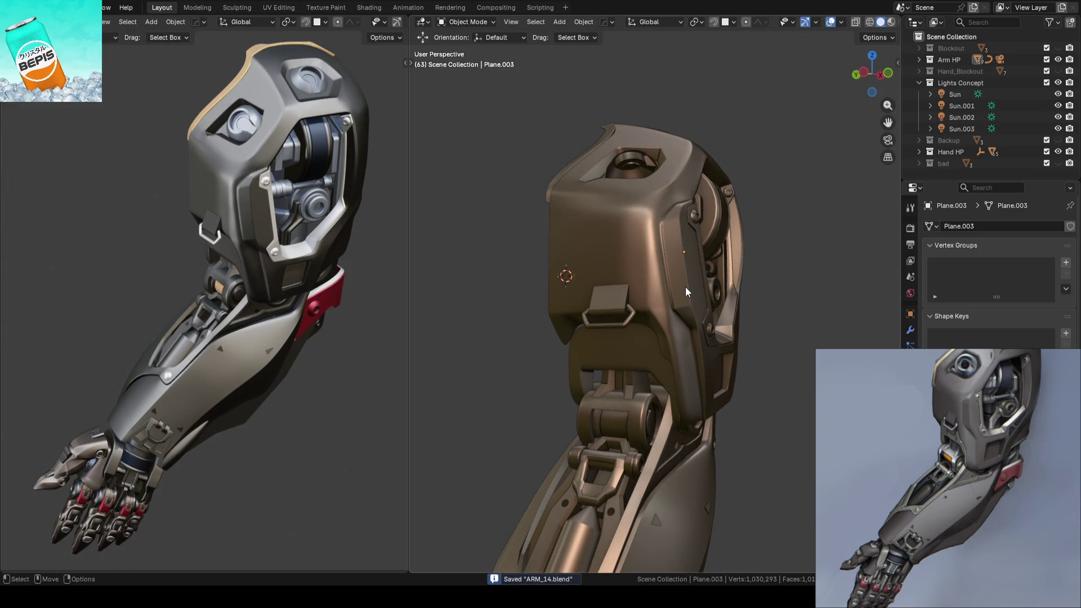
scroll(685, 288, "up", 5)
key("Tab")
middle_click_drag(833, 316, 726, 300)
left_click(725, 299)
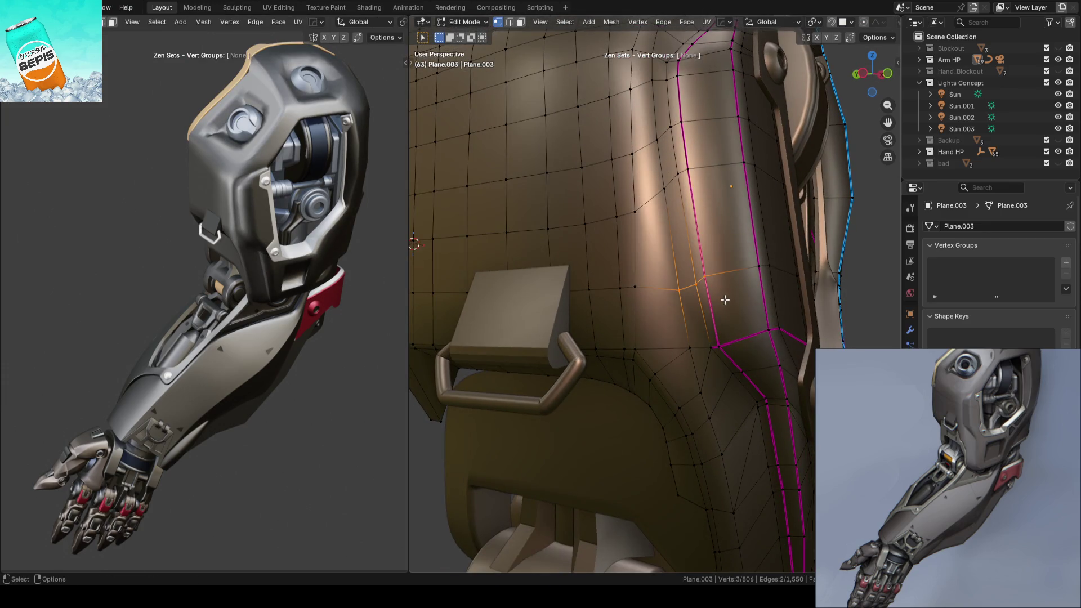
key("g")
key("g")
left_click(722, 292)
Step: Select all geometry linked to a vertex by the strap and frame the part
left_click(670, 290)
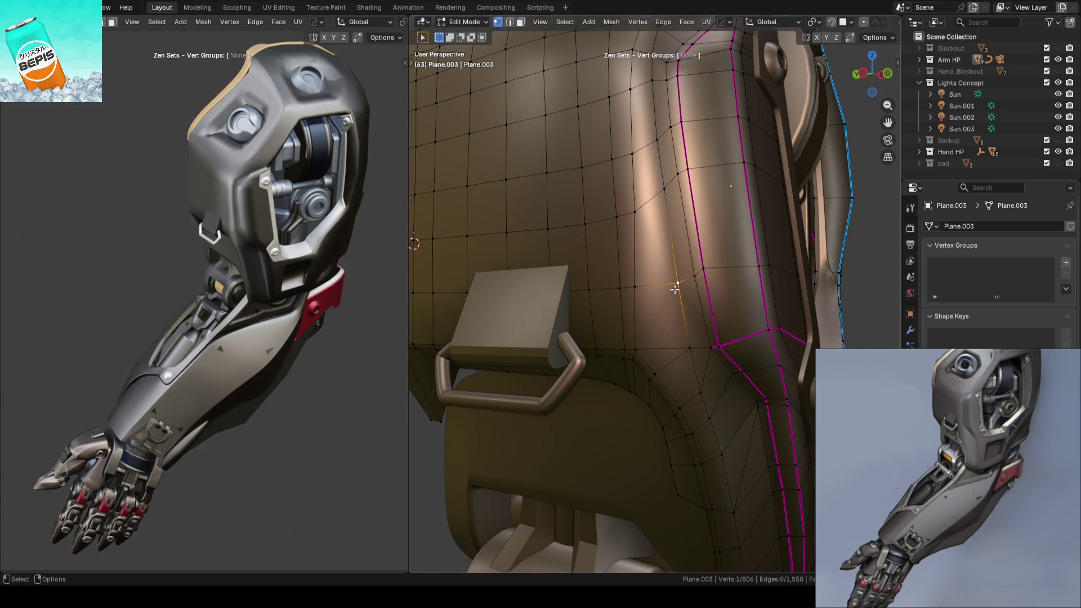
middle_click_drag(683, 297, 688, 307)
middle_click_drag(779, 262, 686, 250)
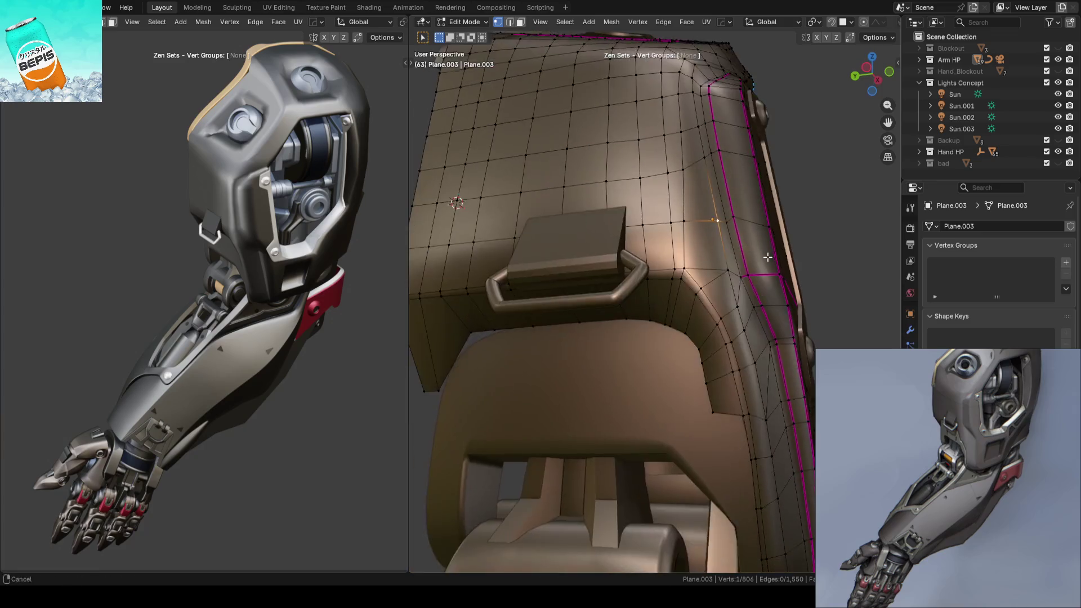
scroll(685, 250, "up", 3)
key("ctrl+l")
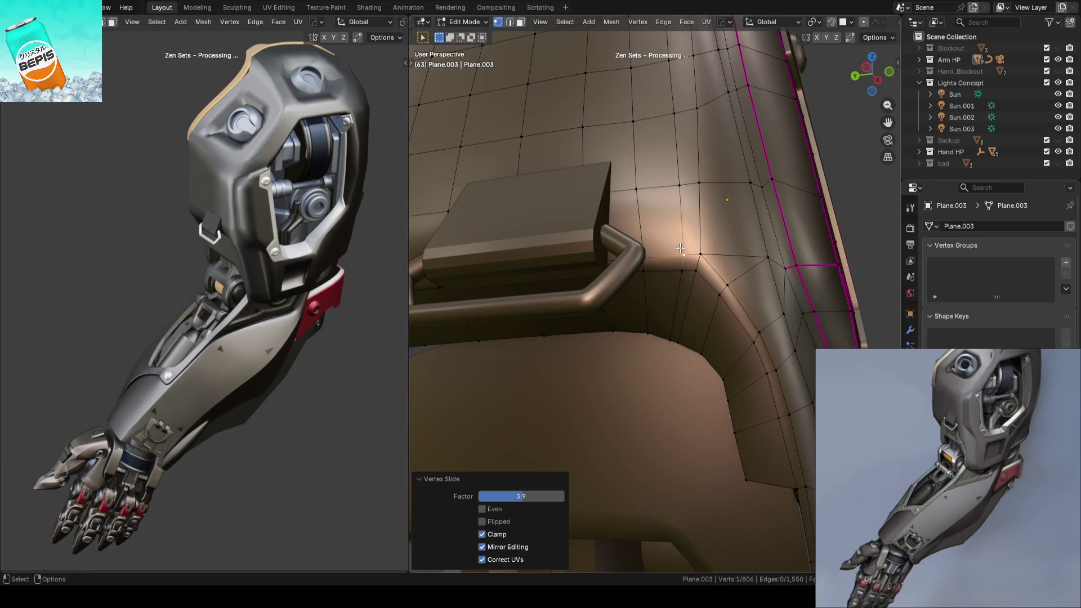
key("KP_Decimal")
key("Tab")
Step: Save the file and re-enter Edit Mode facing the magenta seam
mouse_move(819, 219)
middle_mouse_down()
mouse_move(739, 232)
mouse_move(694, 251)
mouse_move(738, 252)
mouse_move(640, 274)
middle_mouse_up()
left_click(695, 251)
key("ctrl+s")
key("Tab")
mouse_move(723, 271)
middle_mouse_down()
mouse_move(628, 277)
mouse_move(681, 238)
mouse_move(768, 281)
mouse_move(644, 260)
middle_mouse_up()
Step: Edge-slide a seven-vertex path along the face next to the magenta seam
left_click(656, 261)
left_click(698, 244, "ctrl")
key("g")
key("g")
left_click(769, 287)
Step: Slide an edge path across the plate downward, then slide a single face vertex
left_click(646, 262)
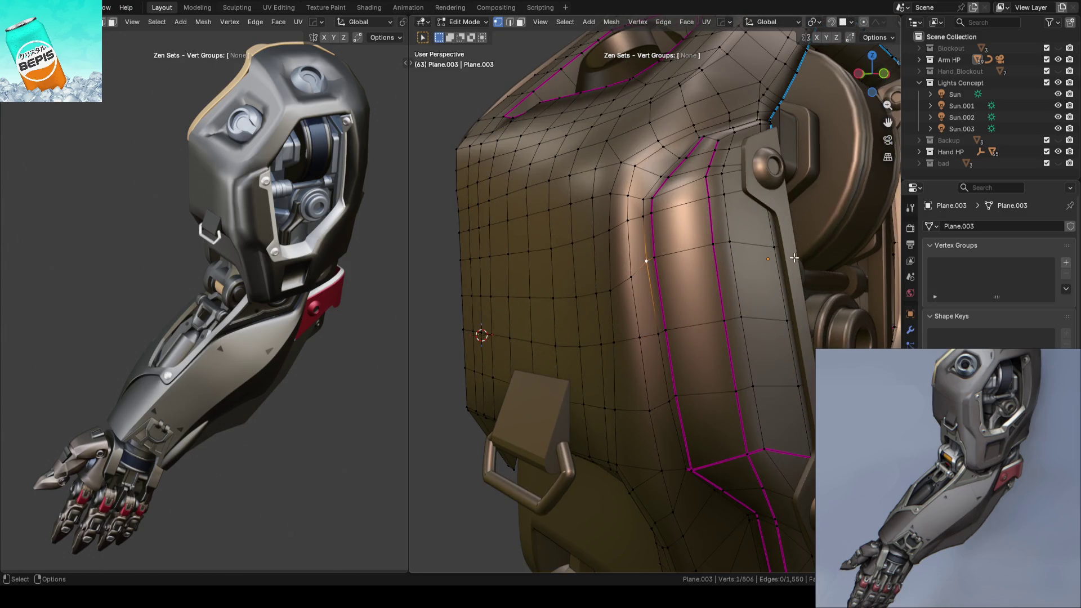
left_click(802, 245, "ctrl")
key("g")
key("g")
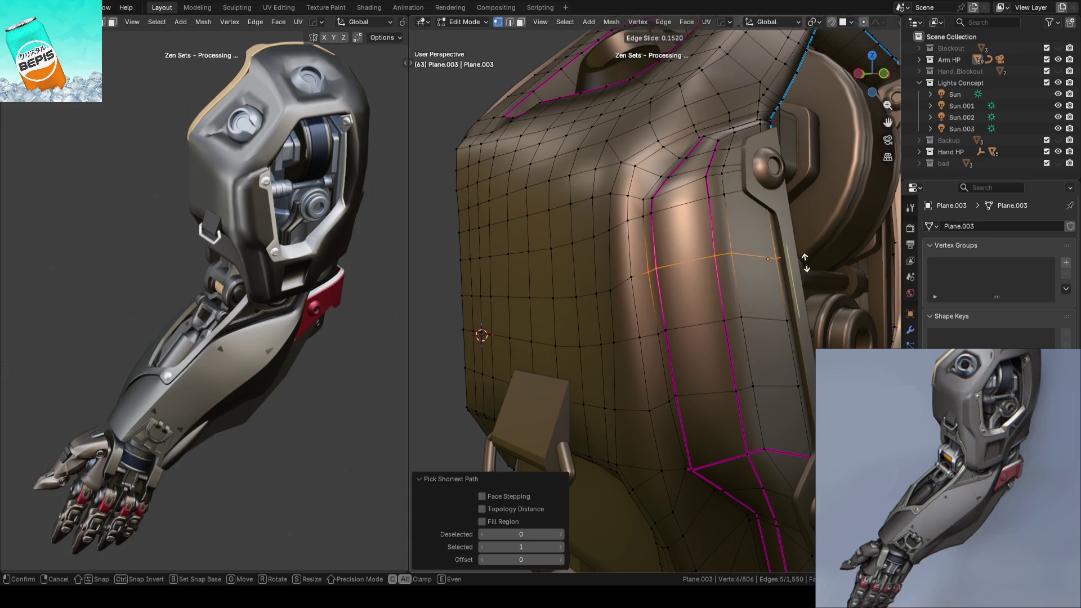
left_click(806, 268)
left_click(631, 280)
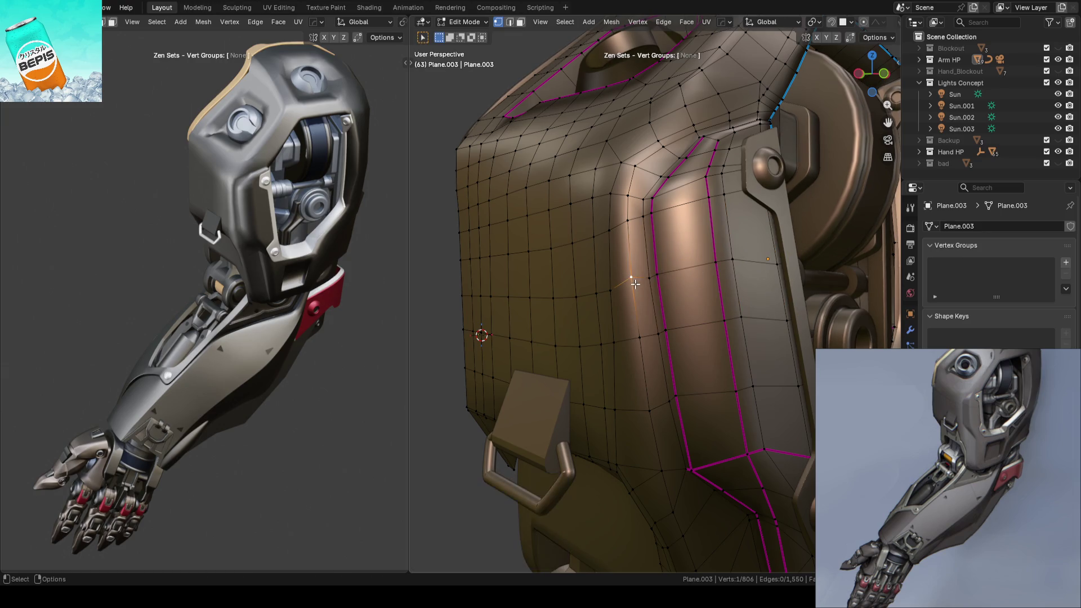
key("g")
key("g")
left_click(632, 290)
Step: Return to Object Mode and re-save ARM_14.blend
scroll(494, 304, "down", 4)
key("Tab")
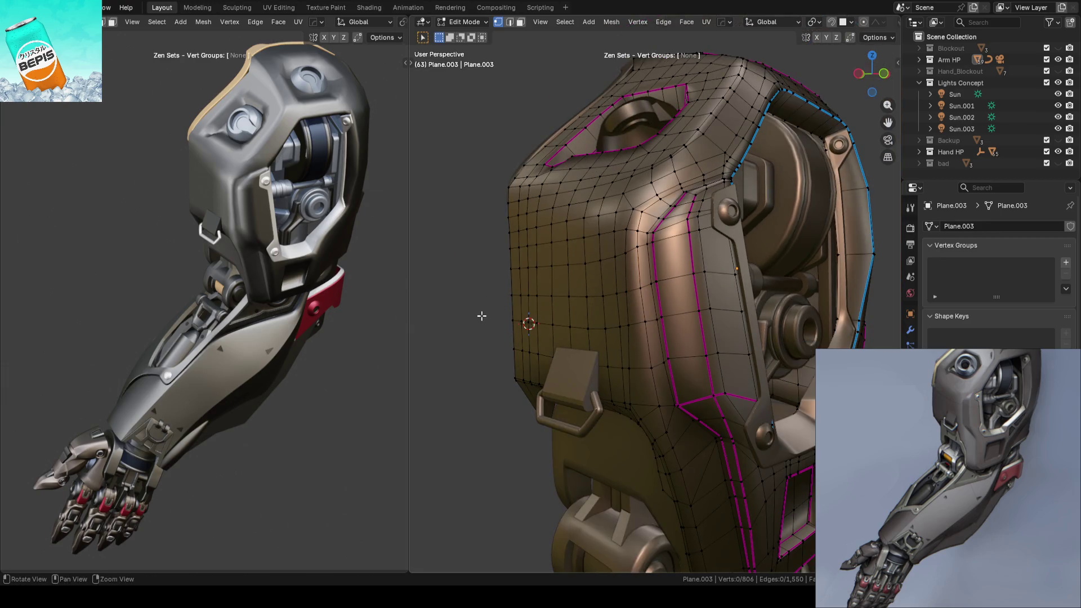
key("ctrl+s")
middle_click_drag(450, 299, 620, 298)
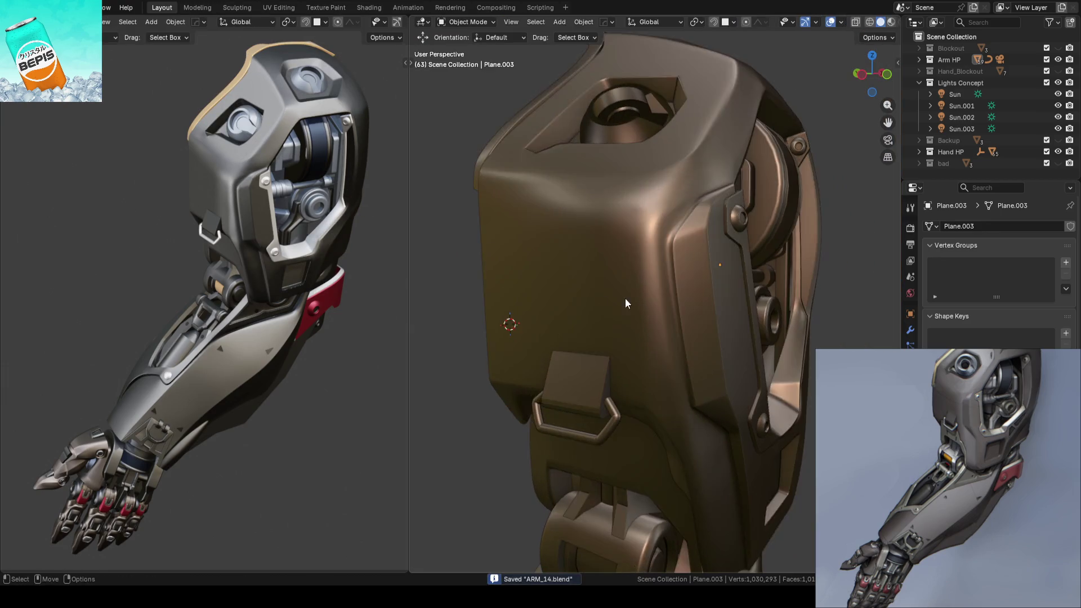
key("Tab")
mouse_move(408, 299)
middle_mouse_down()
mouse_move(580, 280)
mouse_move(568, 249)
mouse_move(557, 270)
mouse_move(517, 288)
middle_mouse_up()
key("Tab")
left_click(434, 283)
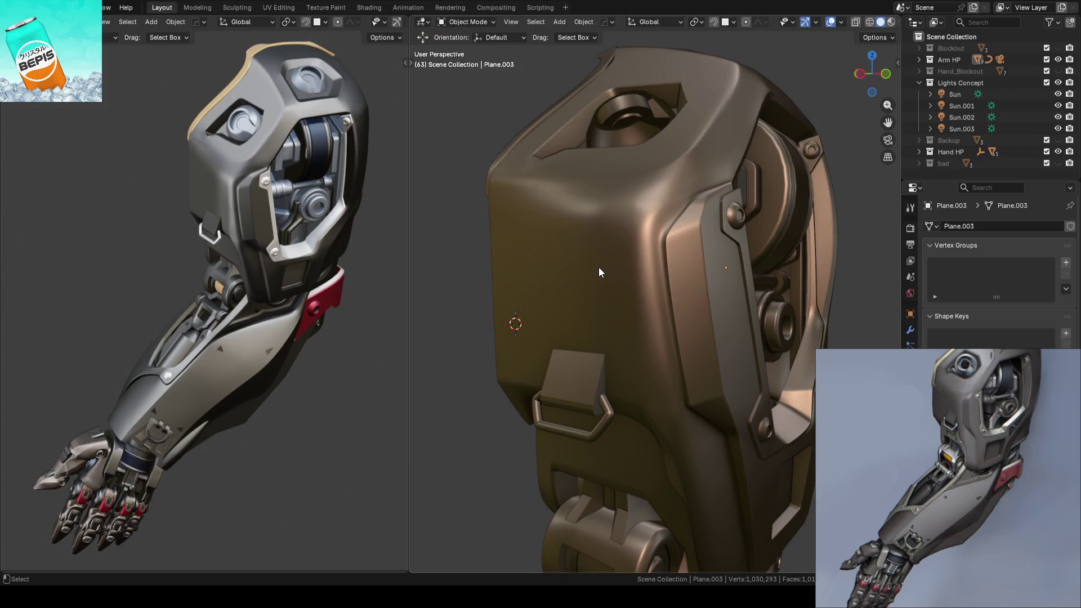
key("ctrl+s")
key("Tab")
scroll(619, 298, "up", 5)
Step: Vertex-slide a vertex just above the strap loop
middle_click_drag(650, 315, 688, 325)
middle_click_drag(677, 286, 716, 288, "shift")
left_click(654, 232)
key("shift+v")
left_click(655, 230)
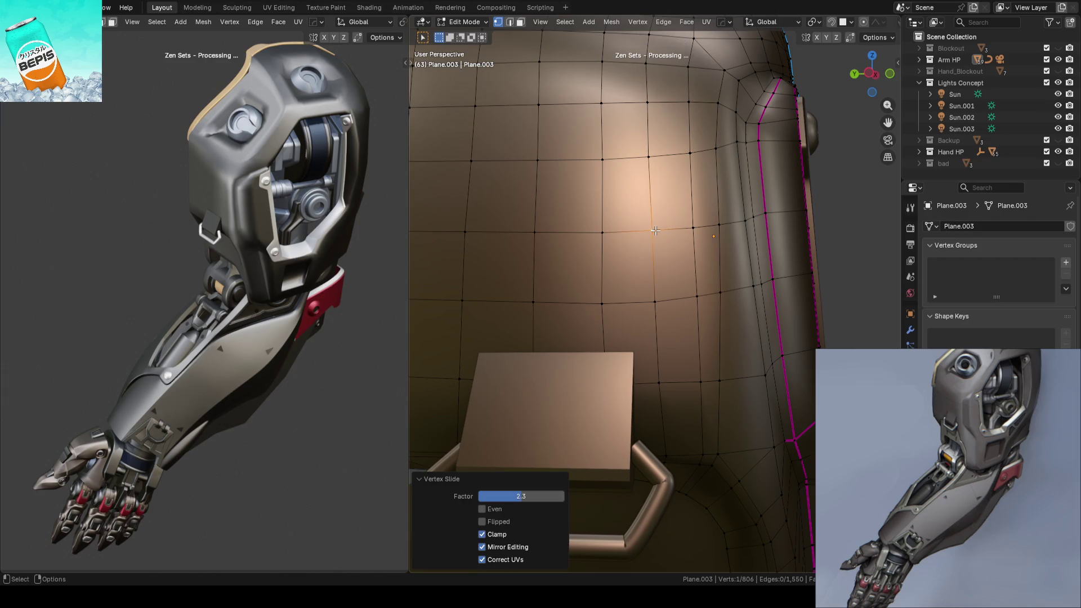
Step: Vertex-slide the next vertex beside the strap to the right along its edge
left_click(697, 298)
key("shift+v")
left_click(712, 294)
key("shift+v")
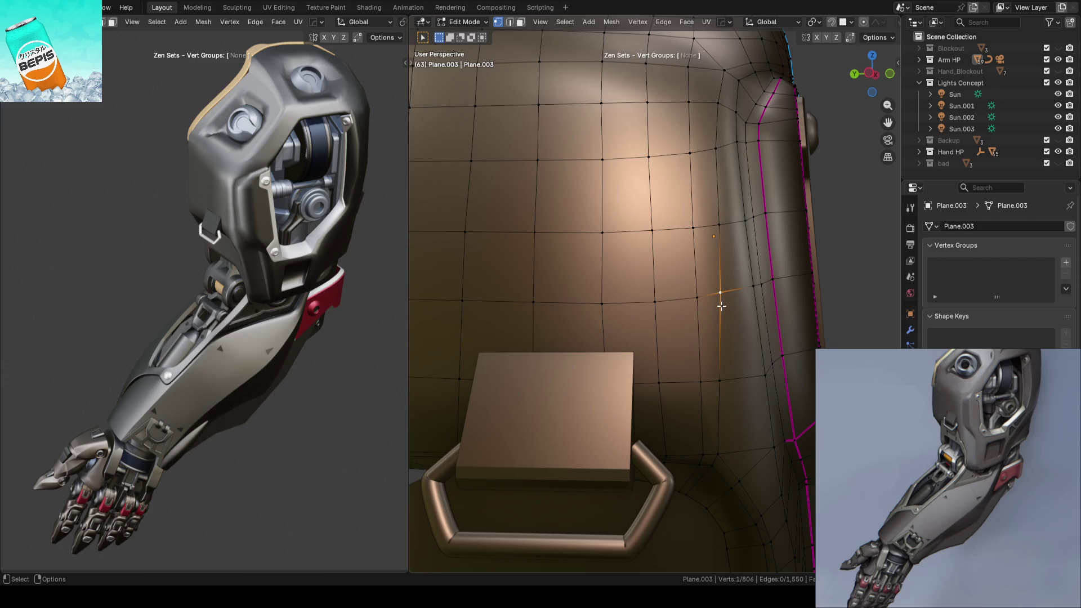
left_click(760, 302)
Step: Try sliding another vertex from a new angle, then clear the selection
key("alt+a")
mouse_move(759, 302)
middle_mouse_down()
mouse_move(415, 302)
mouse_move(776, 293)
middle_mouse_up()
key("shift+v")
left_click(711, 289)
key("alt+a")
mouse_move(841, 286)
middle_mouse_down()
mouse_move(838, 315)
mouse_move(586, 290)
mouse_move(786, 316)
mouse_move(863, 304)
mouse_move(616, 306)
mouse_move(661, 279)
mouse_move(696, 279)
mouse_move(688, 295)
mouse_move(647, 289)
mouse_move(637, 309)
middle_mouse_up()
Step: Save the file and re-enter Edit Mode viewing the plate's top opening
key("Tab")
key("ctrl+s")
scroll(863, 304, "up", 3)
left_click(637, 309)
key("Tab")
mouse_move(549, 271)
middle_mouse_down()
mouse_move(593, 297)
mouse_move(559, 294)
mouse_move(647, 307)
mouse_move(683, 282)
mouse_move(668, 285)
middle_mouse_up()
scroll(633, 301, "up", 3)
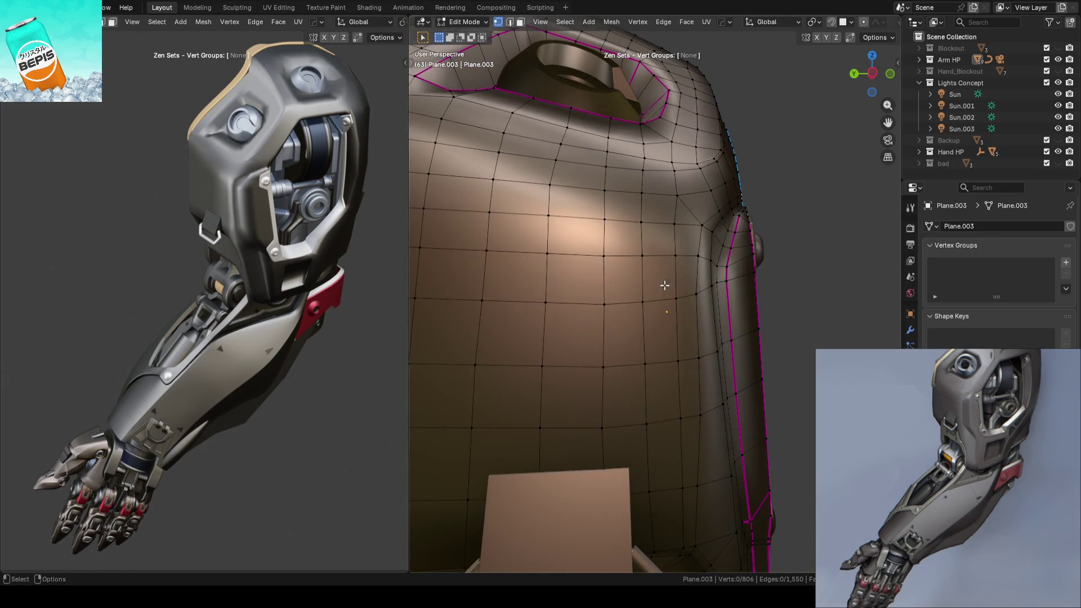
Step: Vertex-slide a vertex on the flat face twice, then clear the selection
left_click(641, 255)
key("shift+v")
left_click(638, 282)
key("shift+v")
left_click(631, 297)
left_click(602, 260)
key("alt+a")
scroll(769, 268, "down", 3)
Step: Slide a vertex right of the strap loop by factor 7.9 and exit to Object Mode
mouse_move(775, 294)
middle_mouse_down()
mouse_move(749, 290)
mouse_move(743, 326)
middle_mouse_up()
scroll(742, 295, "up", 3)
key("shift+v")
left_click(711, 324)
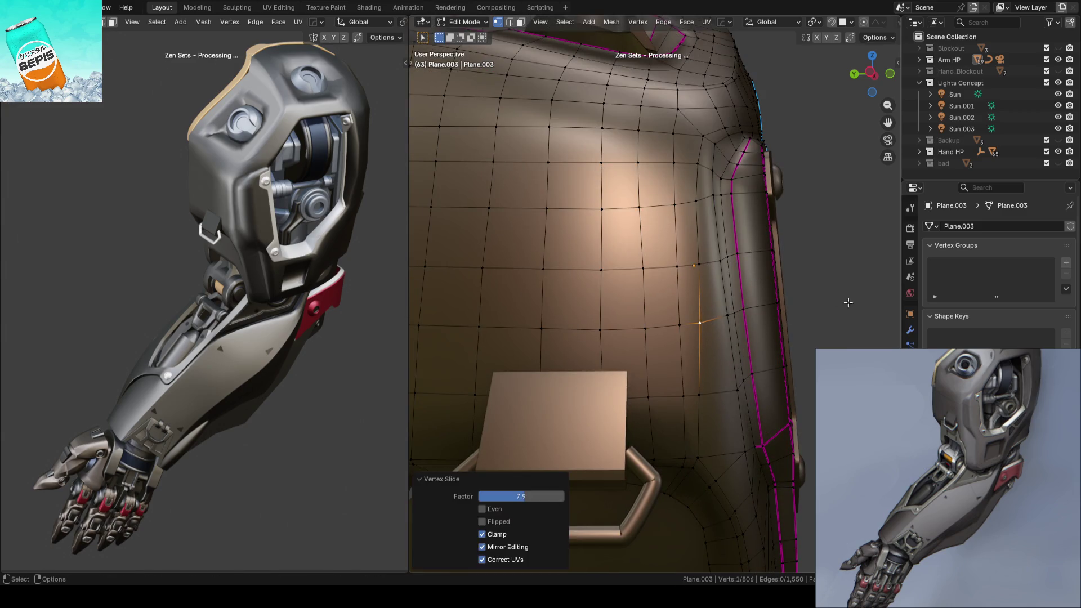
key("Tab")
scroll(802, 300, "down", 5)
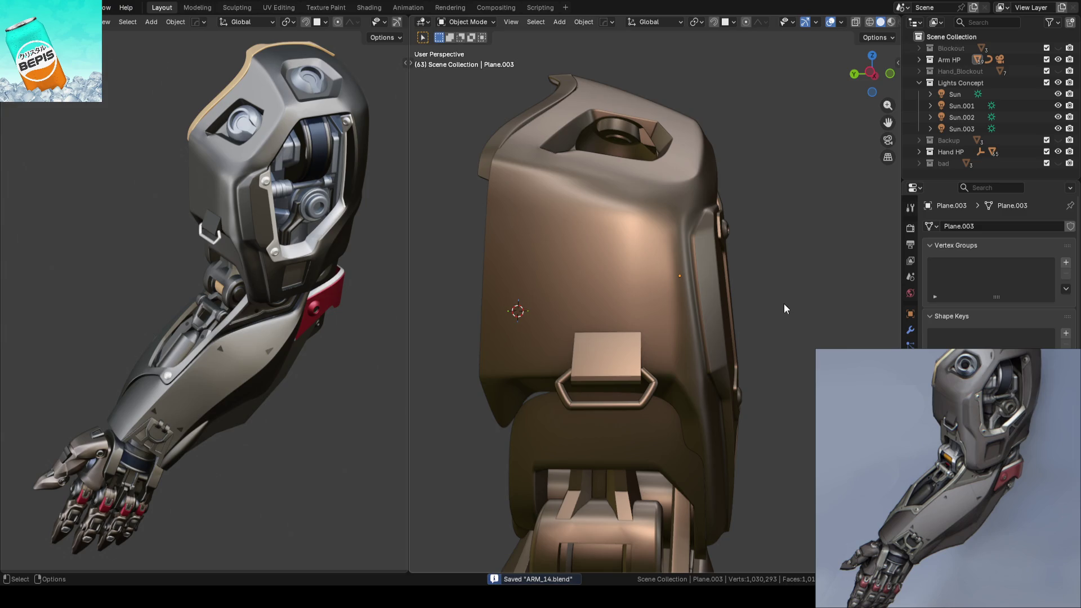
Step: Zoom and orbit toward the strap loop, then enter Edit Mode on Plane.003
scroll(779, 290, "up", 3)
mouse_move(779, 241)
middle_mouse_down()
mouse_move(719, 184)
mouse_move(718, 164)
mouse_move(738, 172)
mouse_move(743, 292)
mouse_move(789, 275)
mouse_move(787, 212)
mouse_move(768, 220)
mouse_move(770, 210)
mouse_move(762, 313)
mouse_move(792, 314)
mouse_move(779, 277)
mouse_move(728, 293)
mouse_move(724, 306)
middle_mouse_up()
key("Tab")
Step: Edge-slide the short edge beside the strap, return to Object Mode, and re-save ARM_14.blend
left_click(675, 279)
key("g")
key("g")
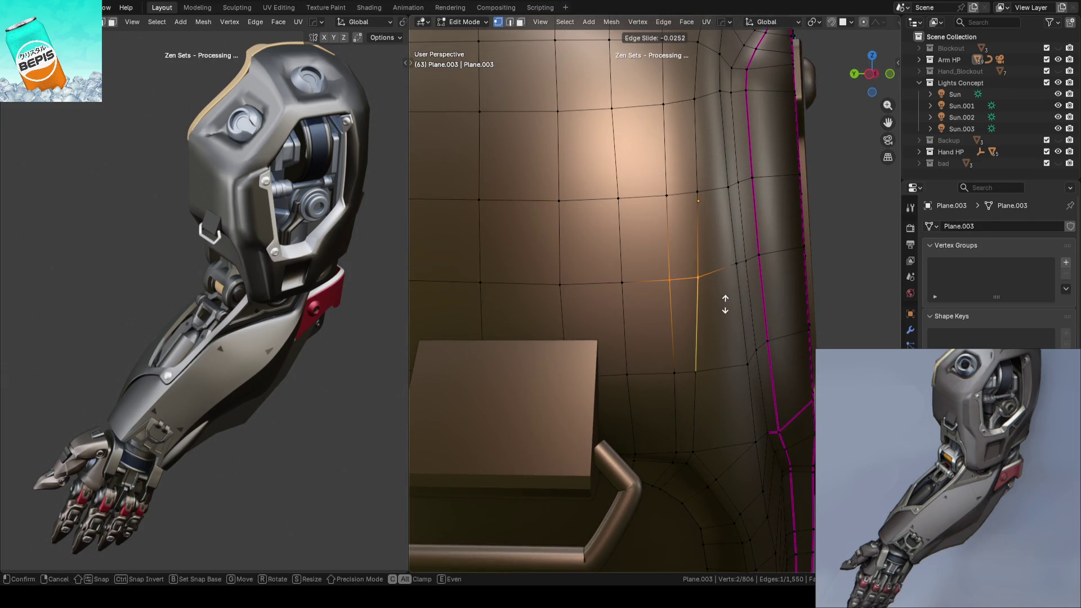
left_click(725, 304)
scroll(854, 298, "down", 4)
key("Tab")
key("ctrl+s")
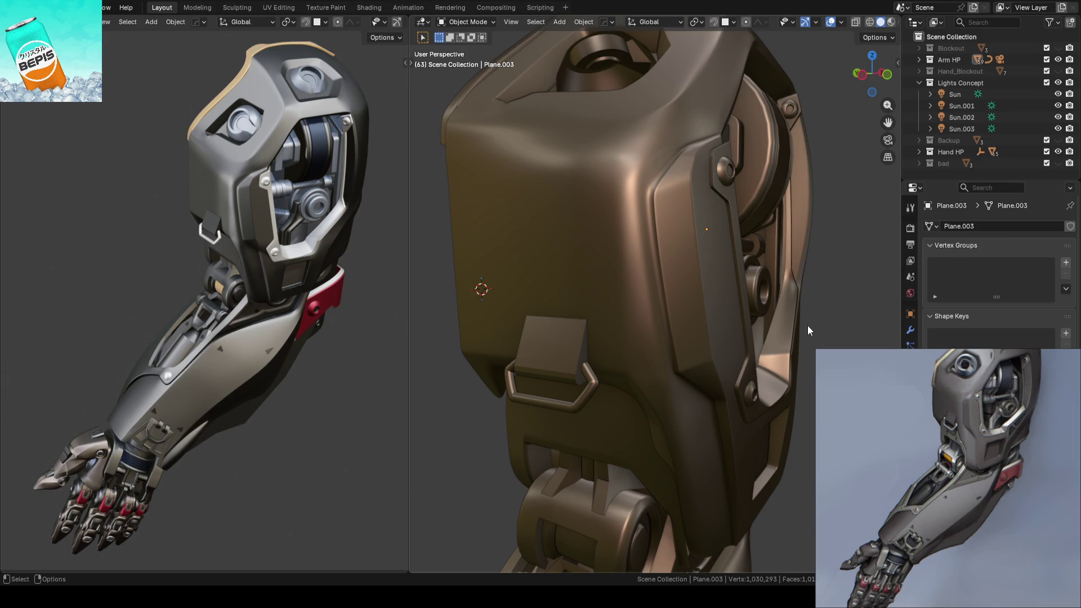
Step: Enter Edit Mode on the shoulder plate and slide a vertex near the seam along its edge
left_click(662, 305)
key("Tab")
middle_click_drag(817, 342, 762, 330)
scroll(761, 329, "up", 6)
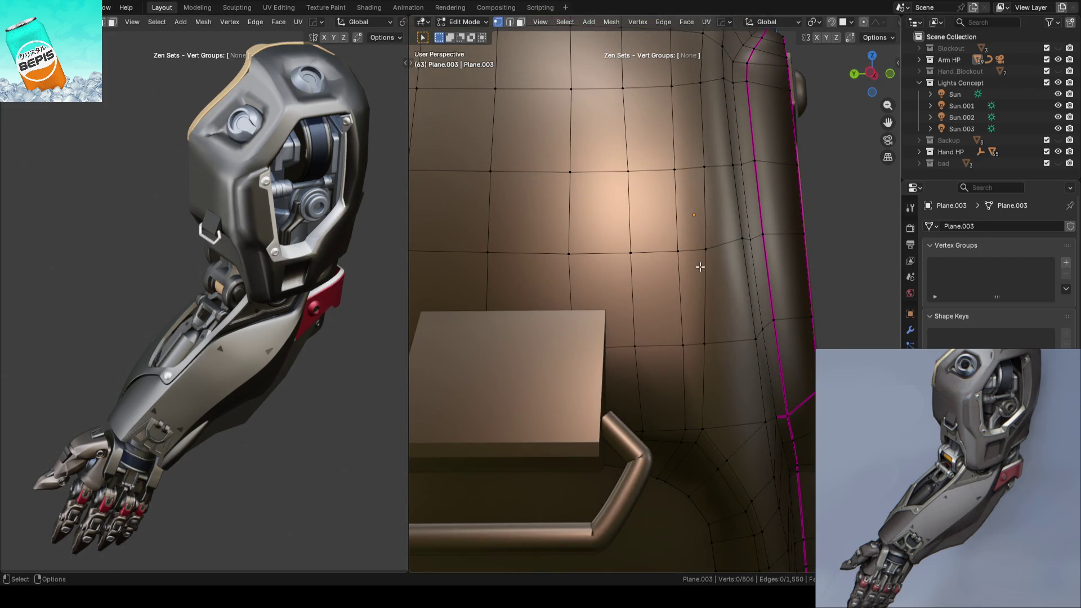
left_click(735, 238)
key("shift+v")
left_click(737, 247)
key("alt+a")
Step: Slide two more vertices on the plate along their edges
middle_click_drag(738, 248, 666, 273)
left_click(665, 265)
key("shift+v")
left_click(712, 271)
left_click(670, 275)
key("shift+v")
left_click(781, 268)
key("alt+a")
Step: Try sliding an edge path across the plate, then undo it
middle_click_drag(782, 268, 628, 261)
left_click(699, 255, "ctrl")
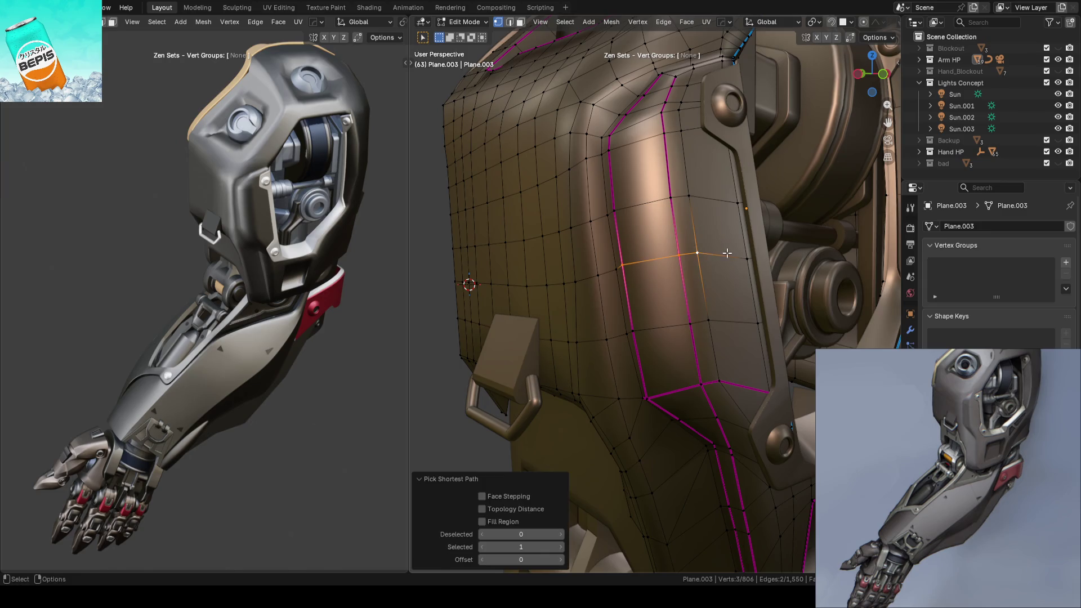
key("g")
key("g")
left_click(726, 257)
key("ctrl+z")
key("ctrl+z")
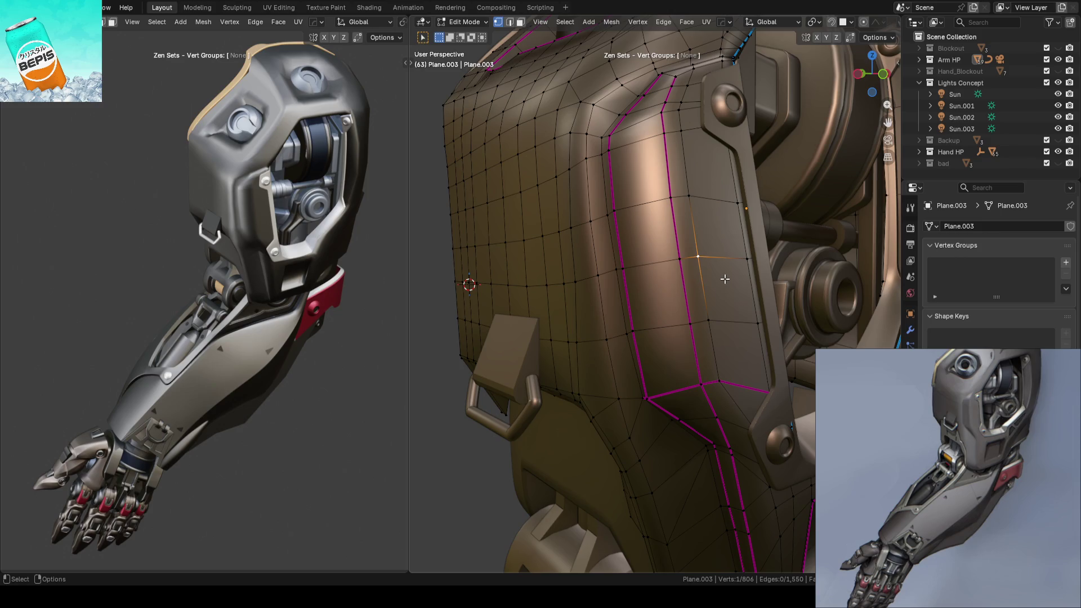
Step: Slide a selected edge along the faces twice, then slide a nearby vertex
middle_click_drag(724, 279, 713, 225)
left_click(725, 270, "ctrl")
key("g")
key("g")
left_click(735, 271)
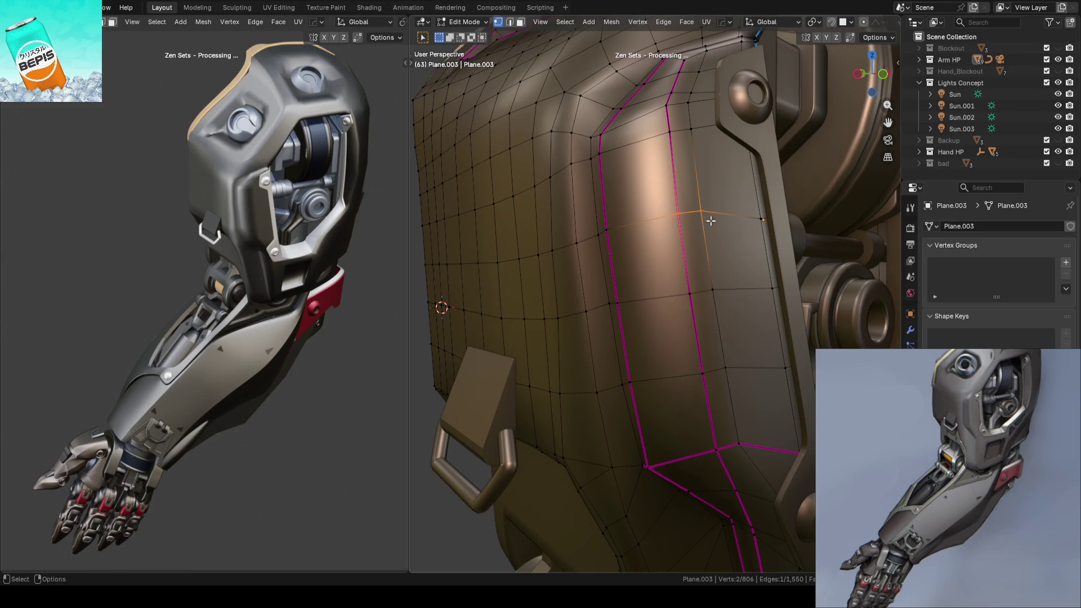
key("g")
key("g")
left_click(713, 228)
left_click(610, 233)
key("g")
key("g")
left_click(621, 237)
Step: Slide further edges down the shoulder plate and check the result
mouse_move(703, 231)
middle_mouse_down()
mouse_move(791, 224)
mouse_move(783, 283)
middle_mouse_up()
left_click(794, 223, "ctrl")
key("g")
key("g")
left_click(794, 223)
key("g")
key("g")
left_click(783, 283)
key("g")
key("g")
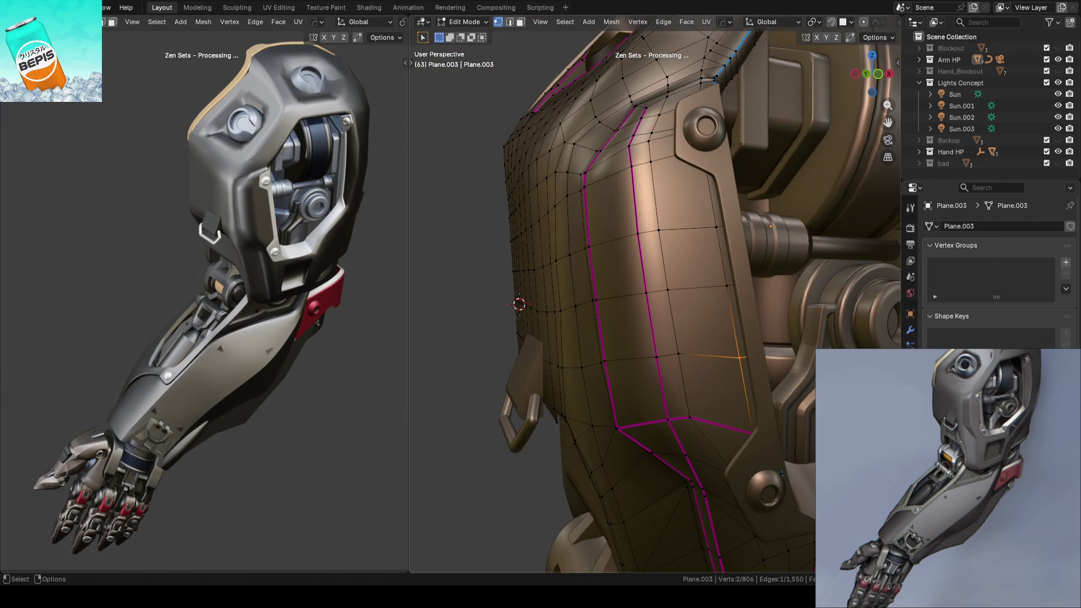
key("g")
key("g")
left_click(732, 350)
mouse_move(732, 350)
middle_mouse_down()
mouse_move(480, 284)
mouse_move(593, 279)
mouse_move(562, 287)
mouse_move(647, 272)
mouse_move(645, 242)
mouse_move(639, 254)
middle_mouse_up()
Step: Return to Object Mode, save ARM_14.blend, and select Plane.003
key("Tab")
left_click(481, 279)
key("ctrl+s")
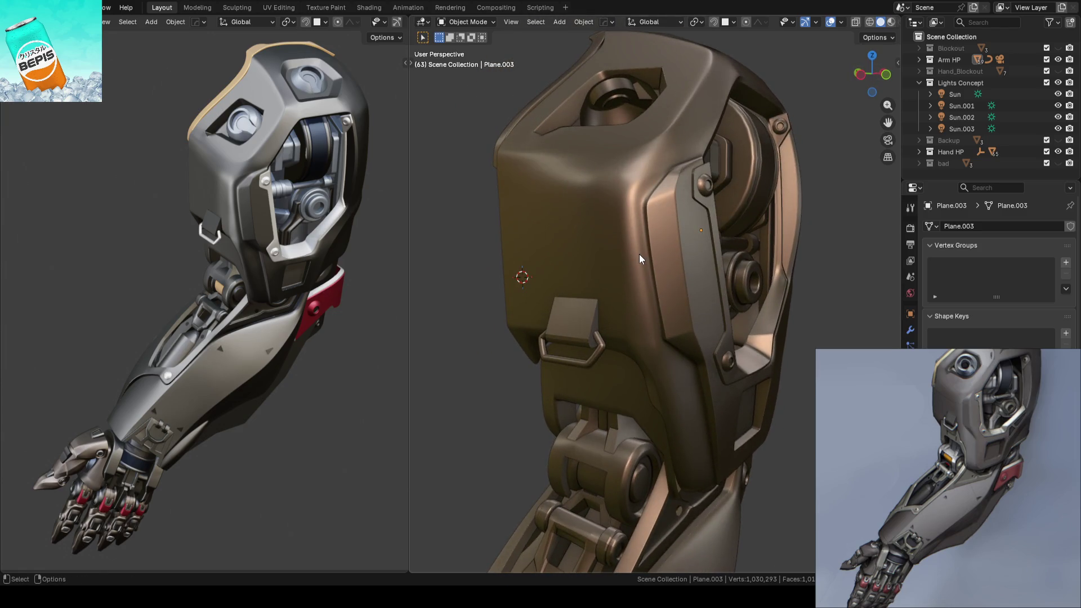
left_click(640, 259)
Step: Inspect Plane.003's wireframe in Edit Mode, then return to Object Mode and save
key("Tab")
scroll(639, 259, "up", 3)
mouse_move(640, 259)
middle_mouse_down()
mouse_move(713, 236)
mouse_move(789, 234)
mouse_move(586, 263)
mouse_move(683, 234)
mouse_move(835, 243)
mouse_move(690, 241)
mouse_move(698, 197)
mouse_move(656, 197)
mouse_move(640, 205)
mouse_move(645, 217)
middle_mouse_up()
key("Tab")
key("ctrl+s")
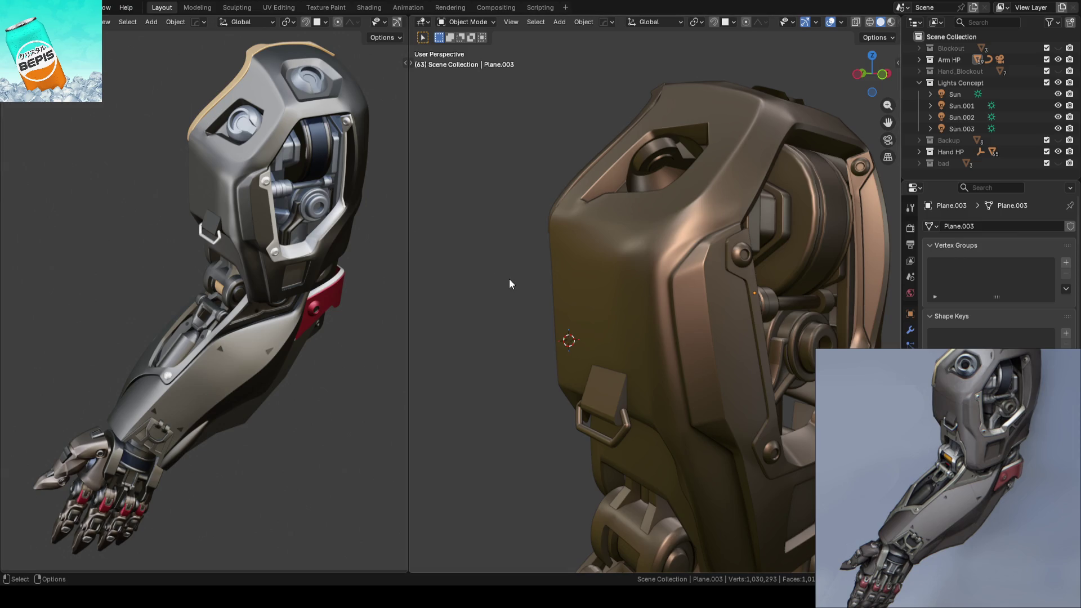
Step: Orbit around the arm shell and reopen its mesh in Edit Mode for a close look
mouse_move(516, 280)
middle_mouse_down()
mouse_move(509, 290)
mouse_move(547, 300)
mouse_move(634, 298)
mouse_move(589, 309)
mouse_move(635, 282)
mouse_move(665, 241)
mouse_move(652, 265)
mouse_move(687, 241)
mouse_move(698, 259)
mouse_move(704, 246)
mouse_move(743, 243)
mouse_move(562, 270)
middle_mouse_up()
key("Tab")
mouse_move(538, 297)
middle_mouse_down()
mouse_move(507, 306)
mouse_move(639, 290)
middle_mouse_up()
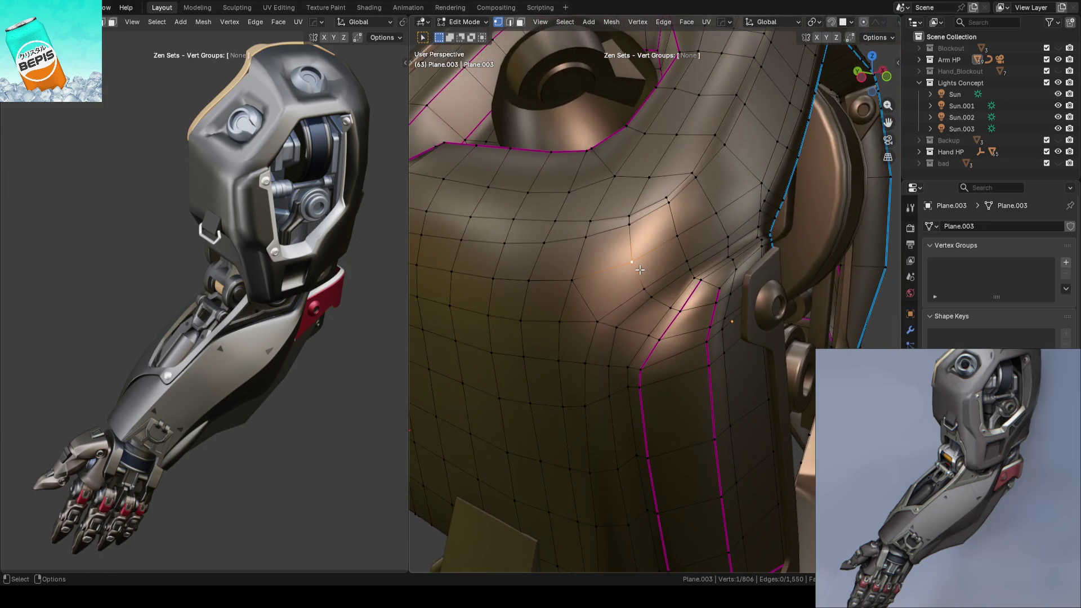
Step: Slide the plate's corner vertex along its edge and view it from new angles
key("shift+v")
left_click(641, 270)
key("shift+v")
left_click(681, 232)
middle_click_drag(742, 209, 876, 296)
mouse_move(882, 346)
middle_mouse_down()
mouse_move(724, 326)
mouse_move(683, 290)
middle_mouse_up()
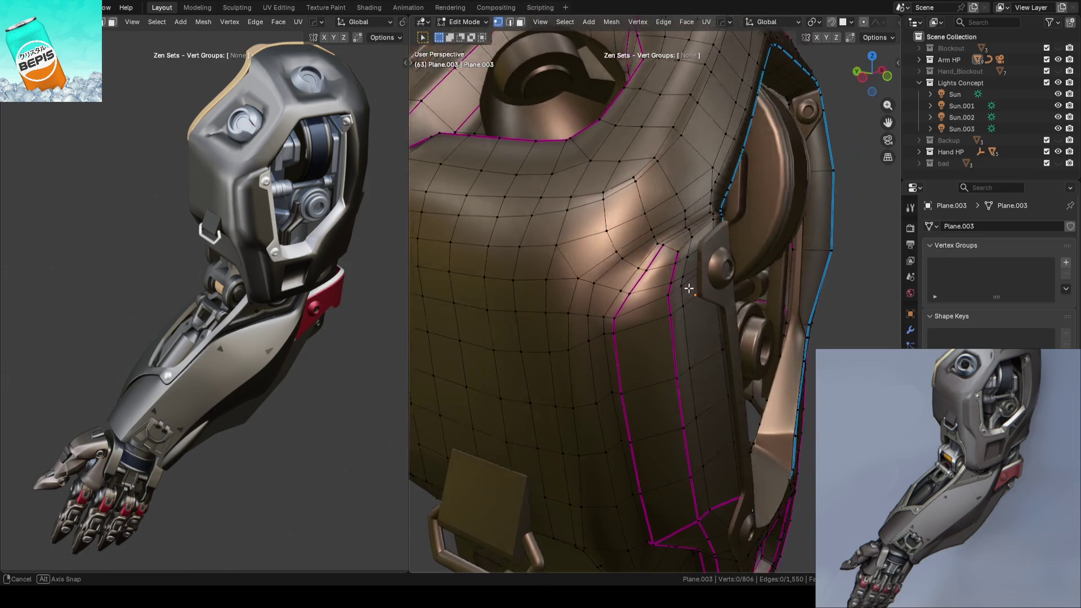
Step: Save ARM_14.blend in Object Mode and re-enter Edit Mode on the plate
key("Tab")
scroll(794, 299, "up", 3)
key("ctrl+s")
mouse_move(756, 288)
middle_mouse_down()
mouse_move(758, 279)
mouse_move(726, 285)
mouse_move(768, 279)
mouse_move(752, 284)
mouse_move(746, 326)
mouse_move(707, 307)
mouse_move(653, 307)
mouse_move(735, 289)
mouse_move(755, 256)
mouse_move(767, 307)
mouse_move(777, 280)
mouse_move(767, 256)
mouse_move(686, 285)
mouse_move(754, 285)
mouse_move(709, 313)
mouse_move(611, 326)
mouse_move(671, 314)
mouse_move(634, 292)
mouse_move(664, 295)
mouse_move(680, 260)
middle_mouse_up()
key("Tab")
Step: Select a shortest vertex path on the shoulder and edge-slide it by 0.02
left_click(675, 258, "ctrl")
left_click(686, 304, "ctrl")
mouse_move(686, 304)
middle_mouse_down()
mouse_move(743, 275)
mouse_move(686, 239)
middle_mouse_up()
key("g")
key("g")
left_click(710, 292)
Step: Move the selected vertices along X, then clear the selection
key("w")
key("comma")
left_click(684, 235)
left_click_drag(667, 258, 555, 254)
left_click(507, 254)
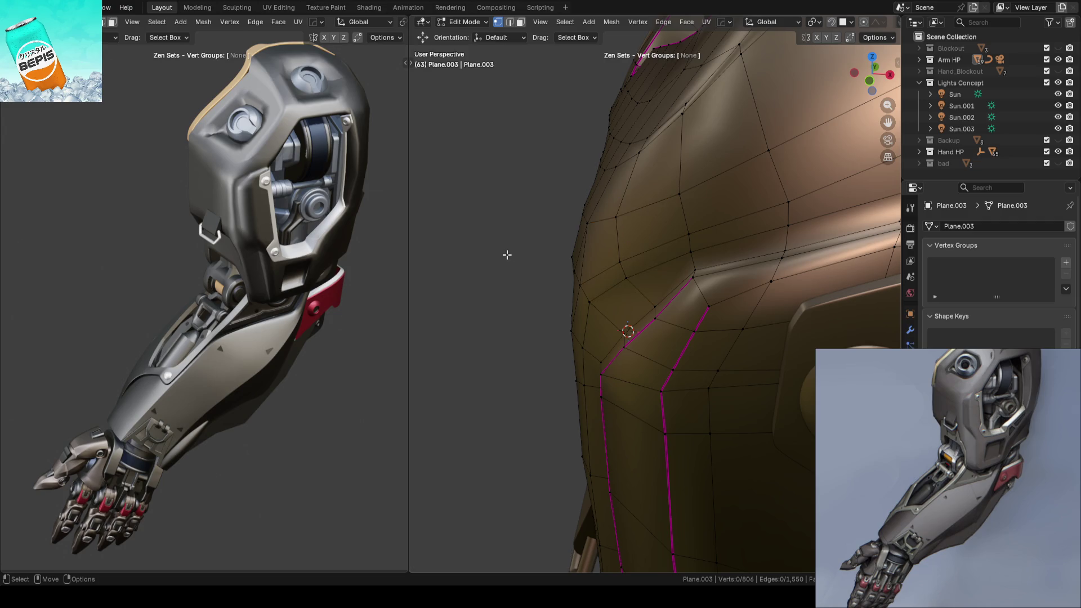
Step: Box-select an edge's vertices and slide two vertices along their edges
left_click(680, 193)
key("w")
left_click_drag(655, 172, 717, 241)
key("shift+v")
left_click(714, 241)
left_click(686, 234)
key("shift+v")
left_click(708, 239)
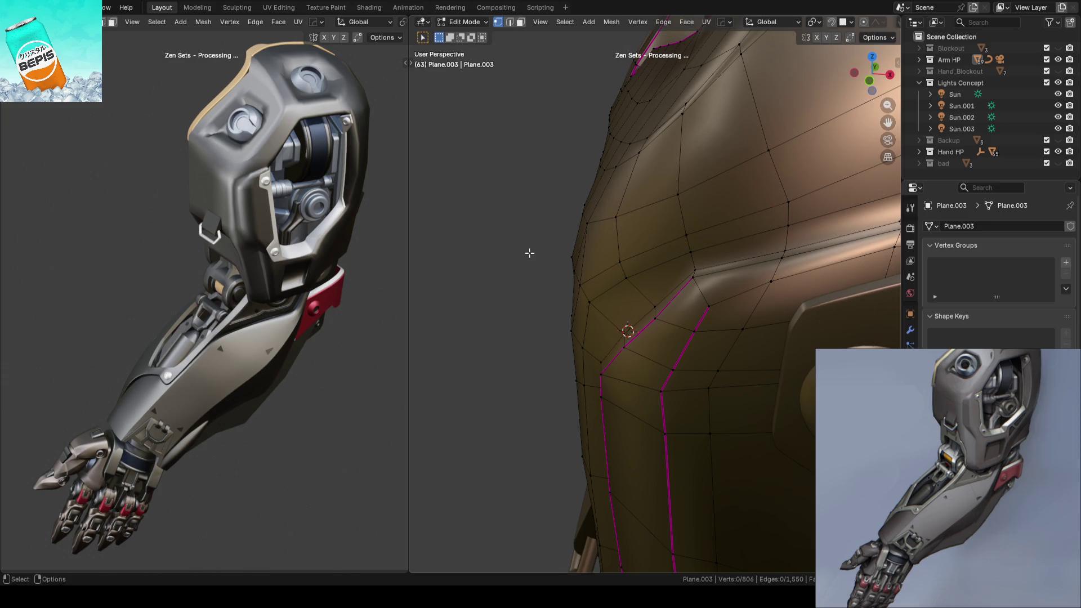
Step: Return to Object Mode, save ARM_14.blend, and orbit around the finished plate
key("Tab")
key("ctrl+s")
mouse_move(498, 235)
middle_mouse_down()
mouse_move(629, 266)
mouse_move(705, 256)
mouse_move(569, 258)
mouse_move(616, 280)
mouse_move(637, 245)
mouse_move(663, 280)
mouse_move(681, 281)
middle_mouse_up()
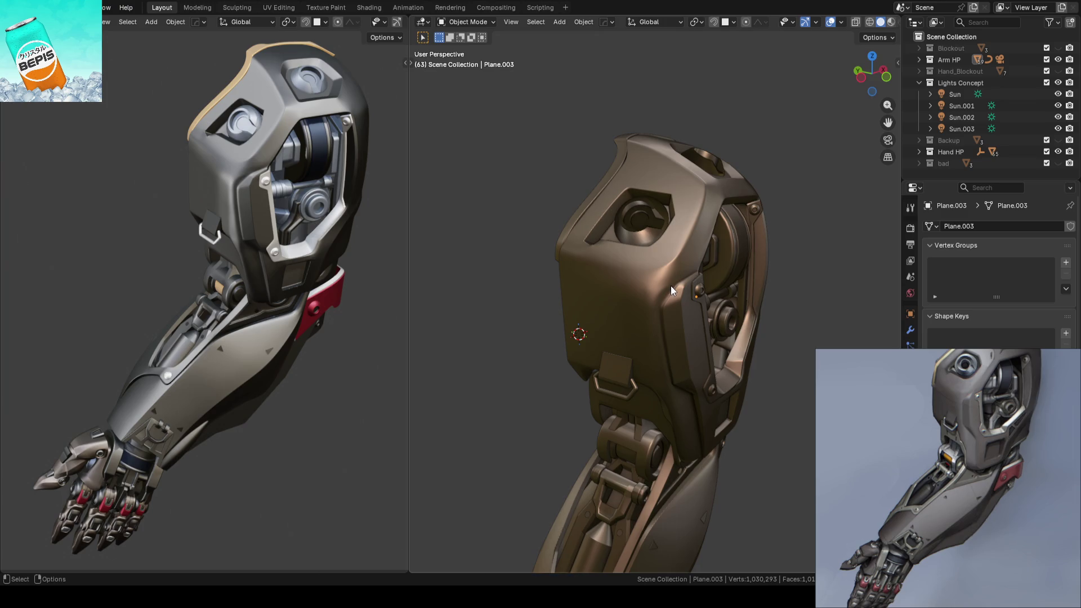
Step: Look over the smoothed arm piece, then select Plane.003 and enter Edit Mode on it
scroll(671, 285, "up", 2)
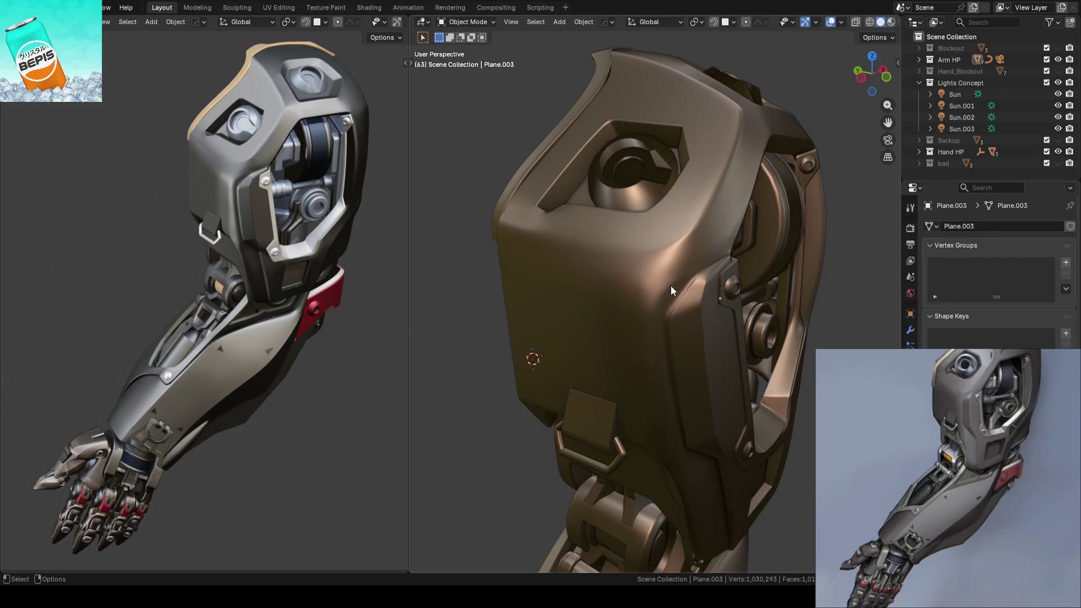
mouse_move(670, 305)
middle_mouse_down()
mouse_move(620, 297)
mouse_move(661, 298)
mouse_move(637, 313)
middle_mouse_up()
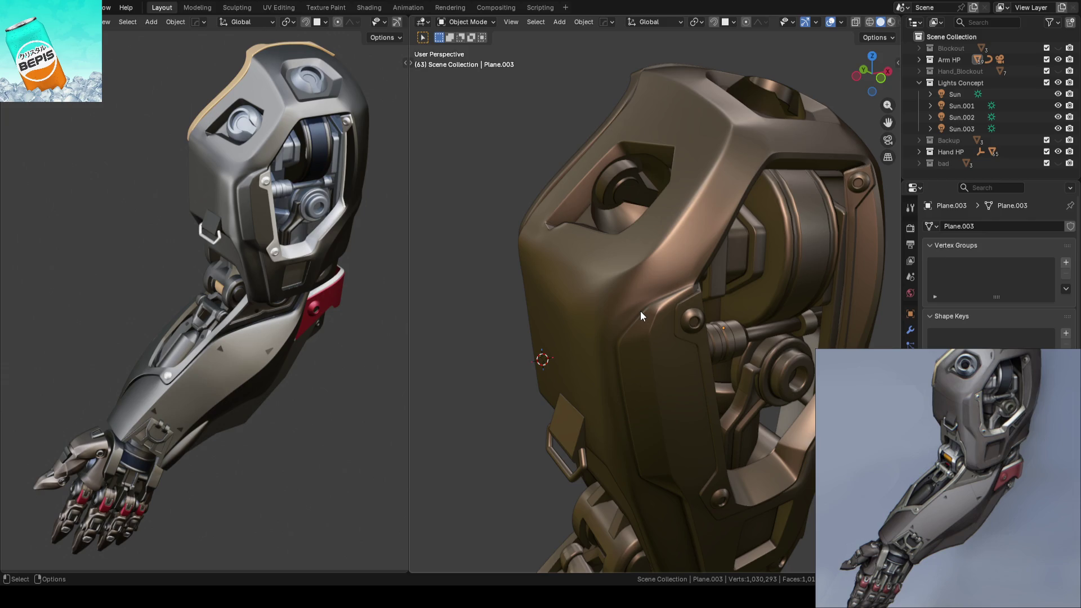
scroll(640, 309, "up", 2)
left_click(657, 293)
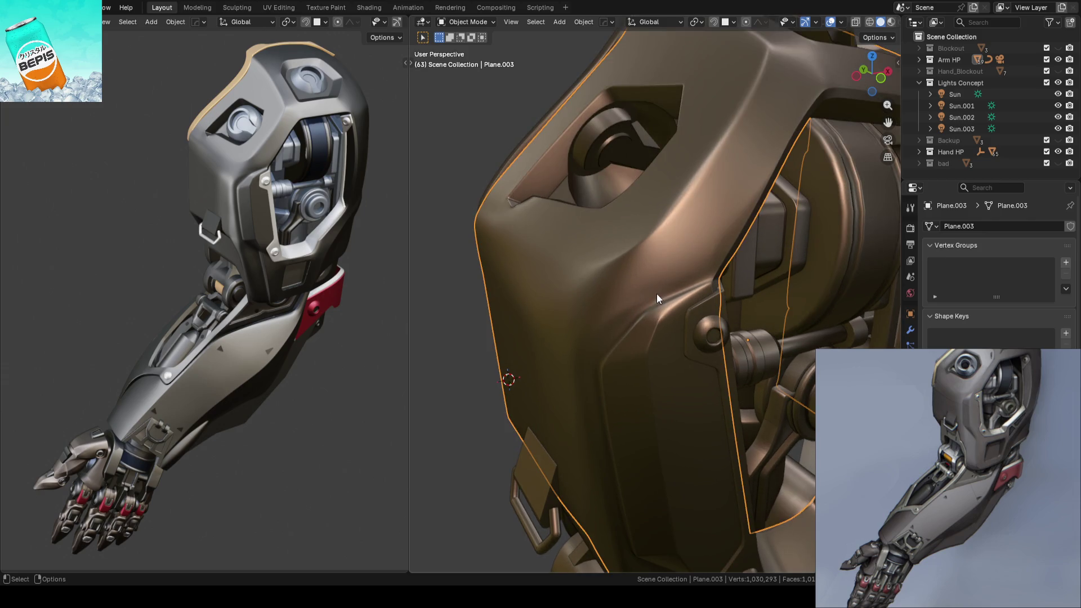
key("Tab")
middle_click_drag(657, 294, 434, 303)
scroll(529, 304, "up", 3)
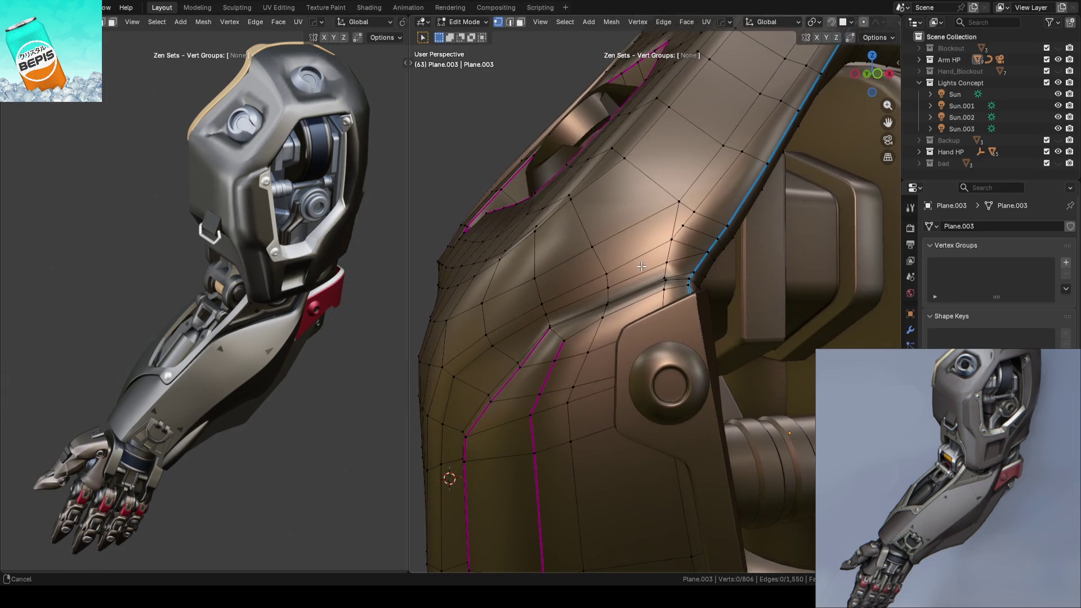
Step: Create an Edge transform orientation from a short plate edge and move it along its Y axis
scroll(656, 270, "up", 1)
left_click(700, 277)
key("ctrl+alt+space")
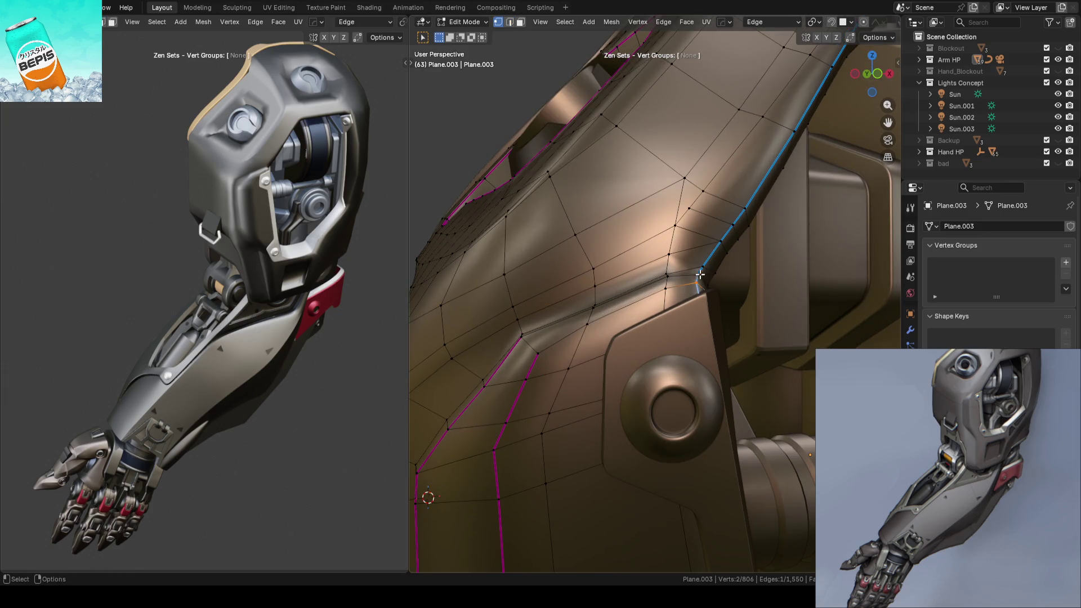
key("shift+space")
key("g")
left_click_drag(690, 243, 691, 231)
scroll(639, 260, "up", 3)
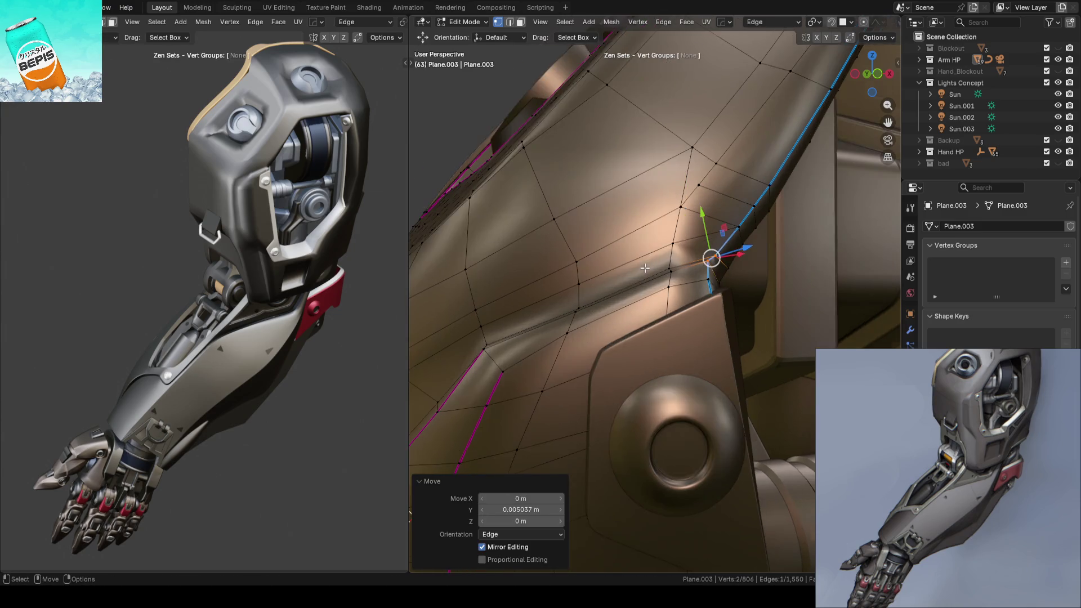
left_click_drag(719, 210, 716, 209)
Step: Slide a vertex along the edge and nudge its neighbour slightly along Y
left_click(680, 273)
key("shift+v")
left_click(639, 259)
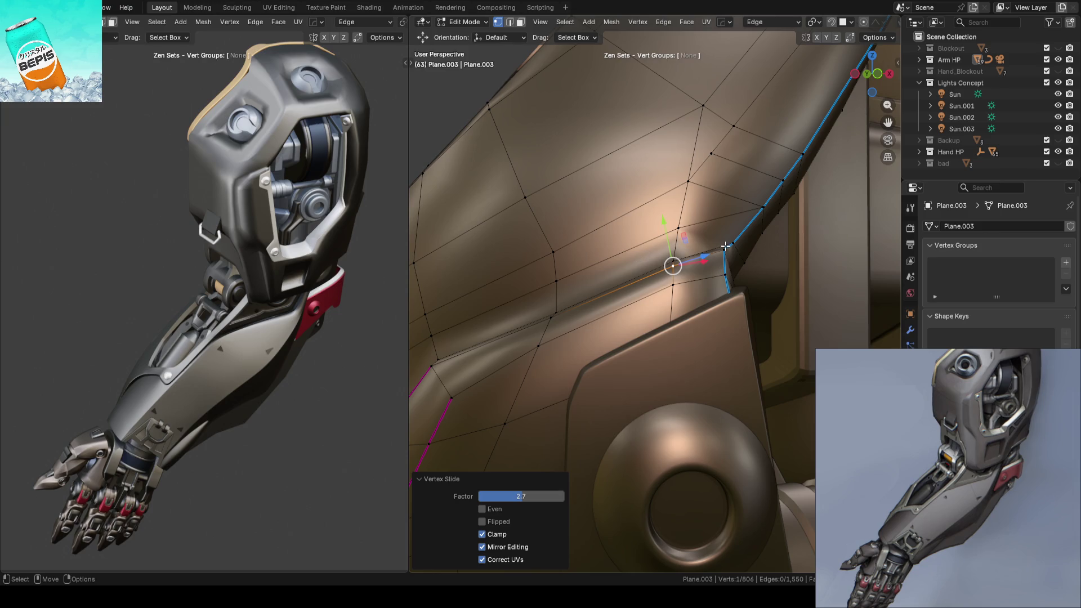
left_click(725, 246)
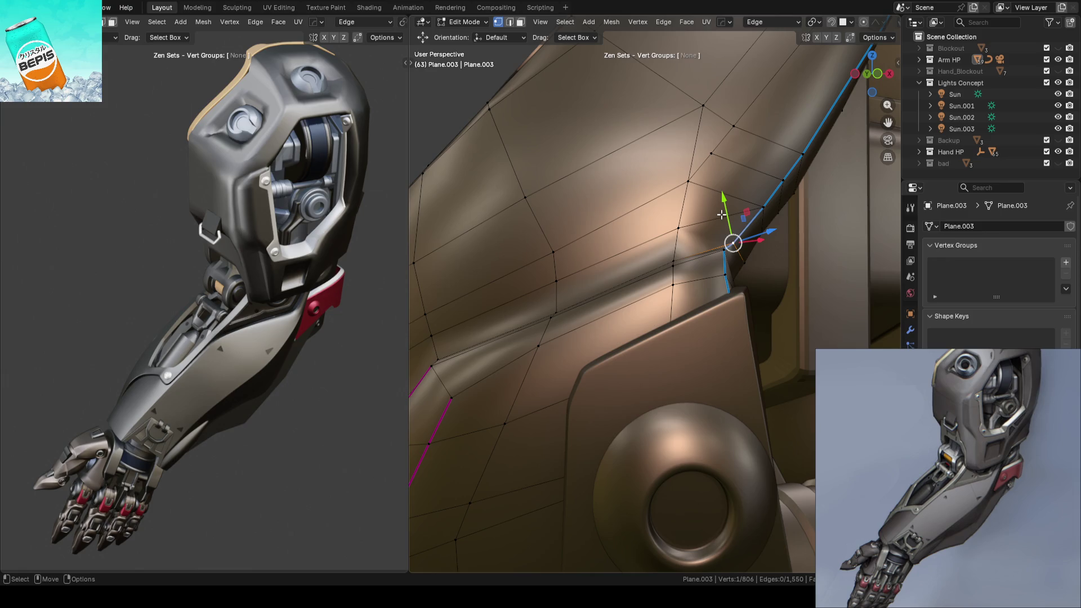
left_click_drag(729, 218, 728, 217)
Step: Edge-slide a selected edge, then move the corner vertex 0.001611 m along Y
left_click(755, 267, "shift")
key("g")
key("g")
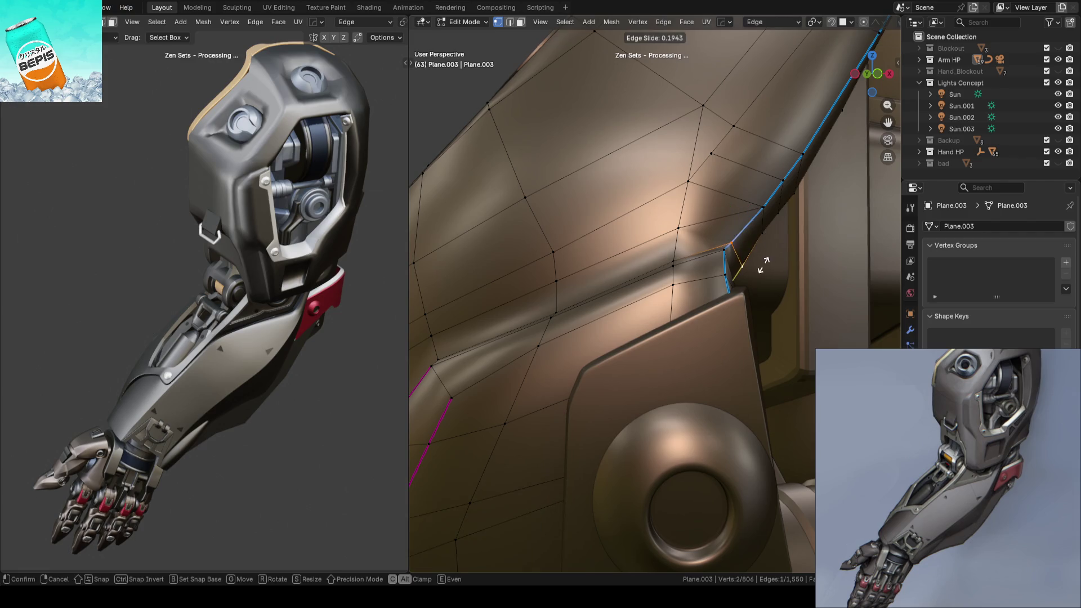
left_click(757, 268)
left_click(730, 245)
left_click_drag(720, 216, 719, 214)
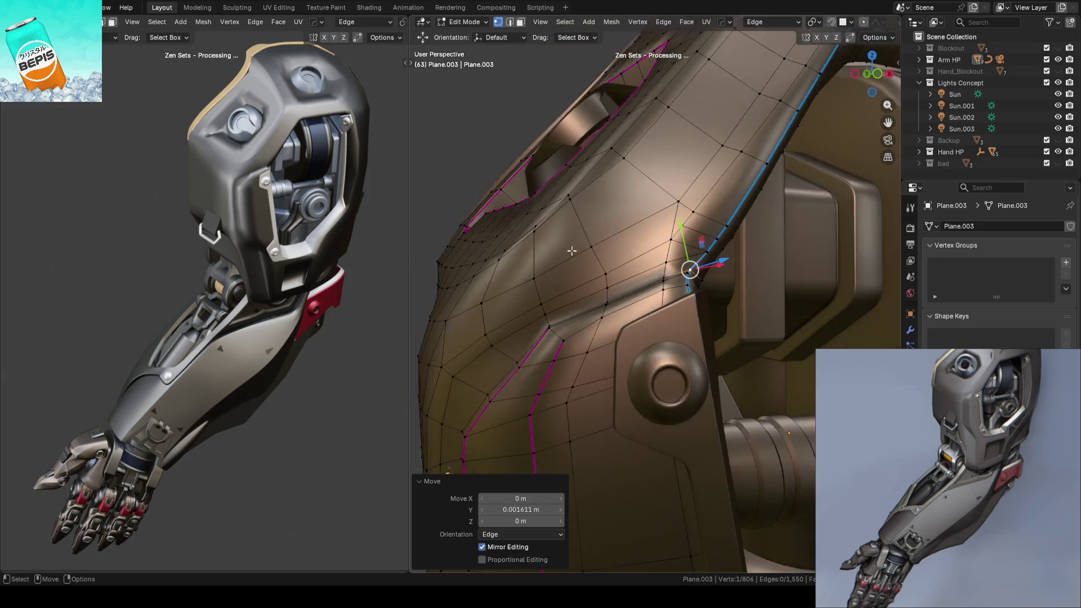
Step: Return to Object Mode and save ARM_14.blend
key("Tab")
scroll(474, 244, "down", 5)
middle_click_drag(478, 241, 495, 242)
key("ctrl+s")
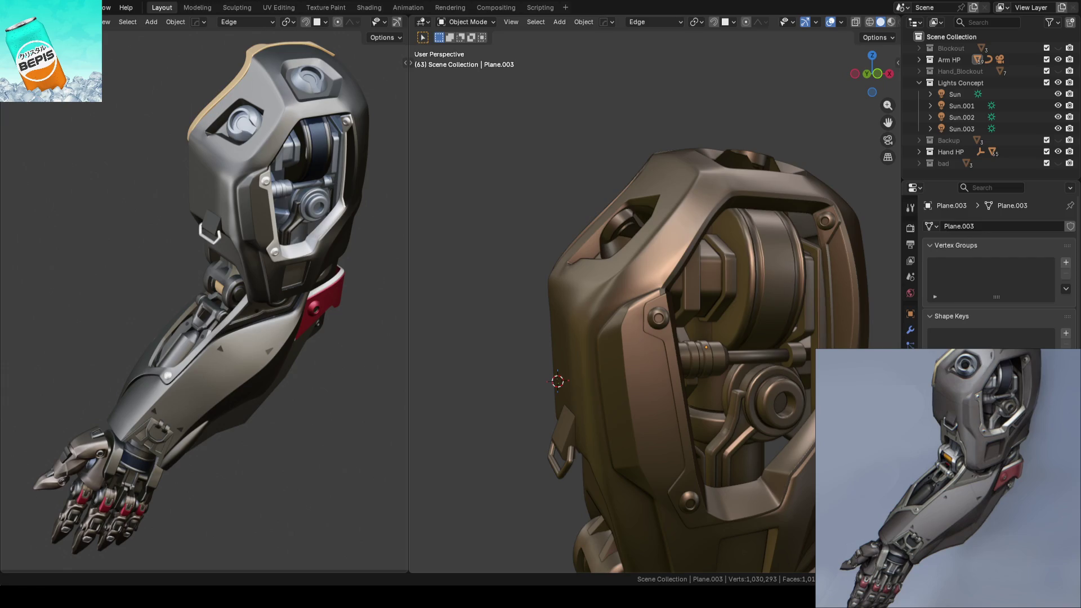
Step: Bring the shoulder housing into view and compare it with the concept reference
mouse_move(711, 367)
middle_mouse_down()
mouse_move(687, 335)
mouse_move(702, 348)
mouse_move(718, 315)
mouse_move(738, 339)
mouse_move(623, 349)
mouse_move(687, 340)
mouse_move(694, 277)
middle_mouse_up()
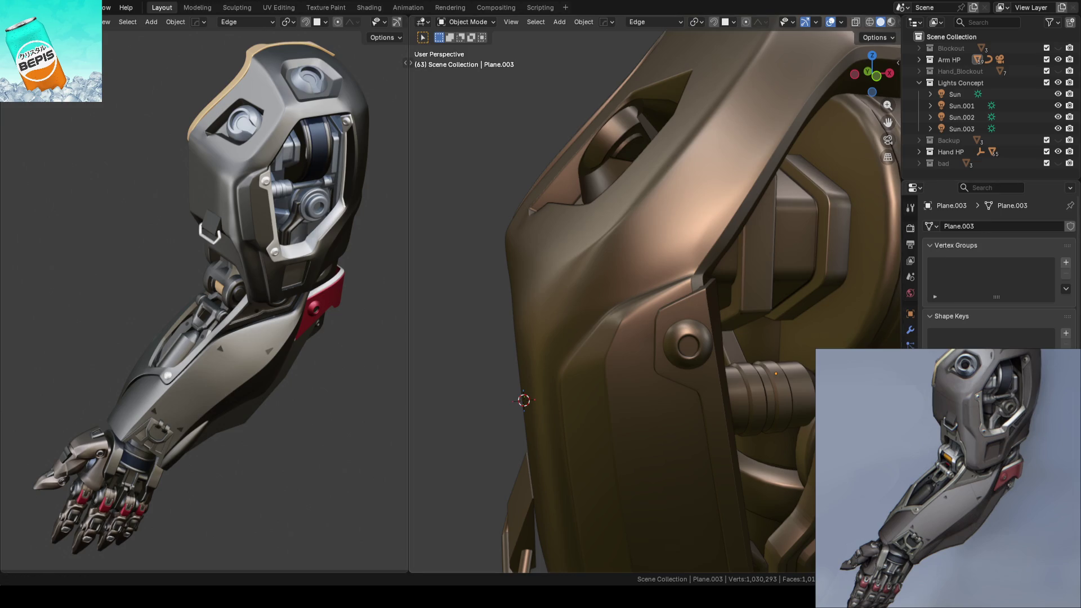
scroll(969, 432, "up", 3)
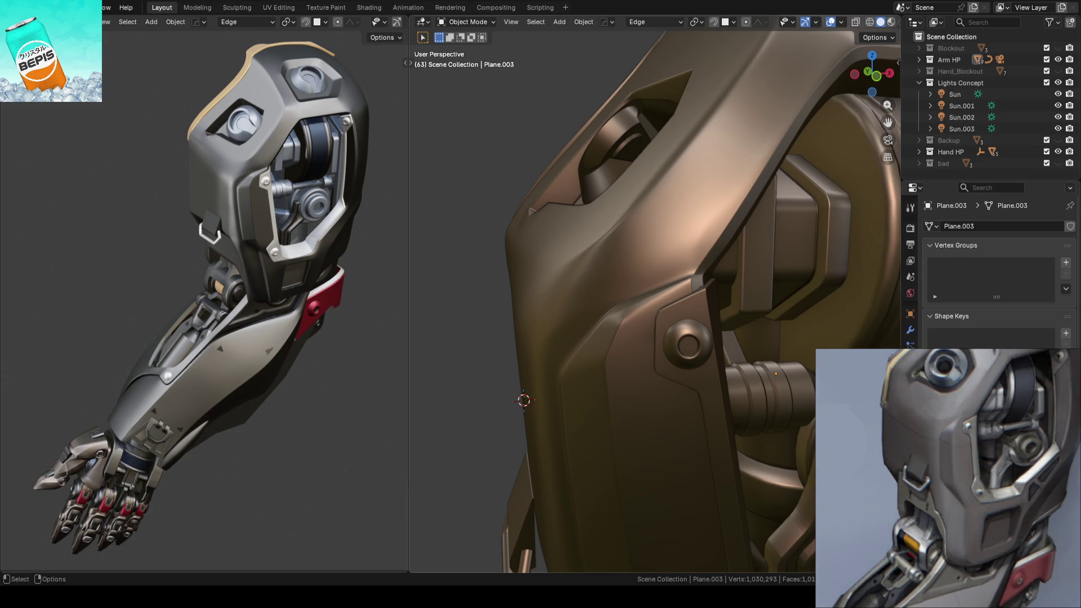
scroll(654, 302, "down", 2)
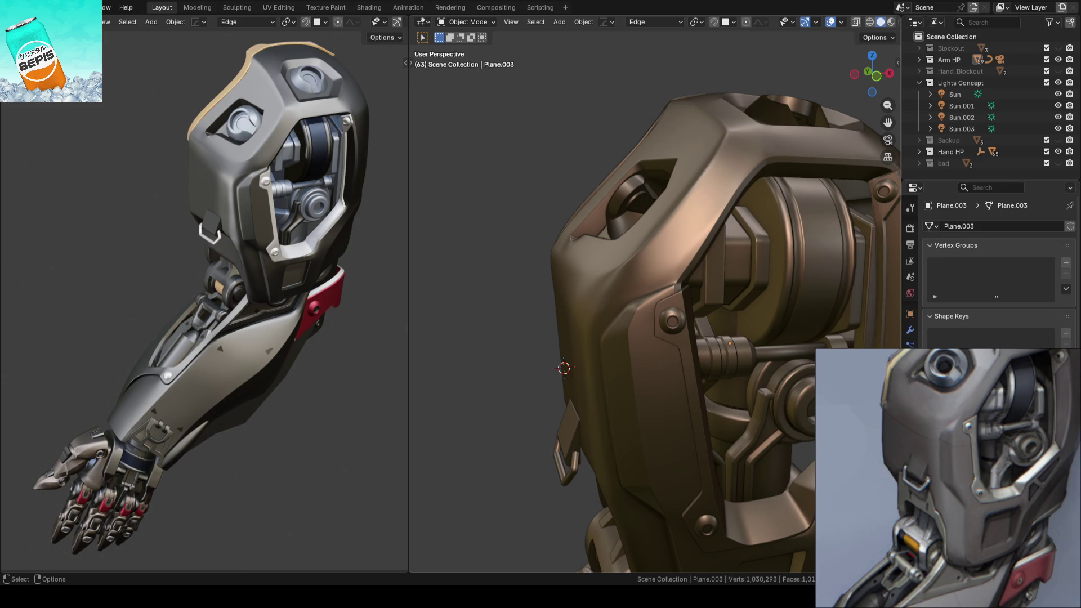
Step: Select the shoulder housing, enter Edit Mode, and switch to box selection
left_click(631, 278)
key("Tab")
scroll(578, 295, "up", 1)
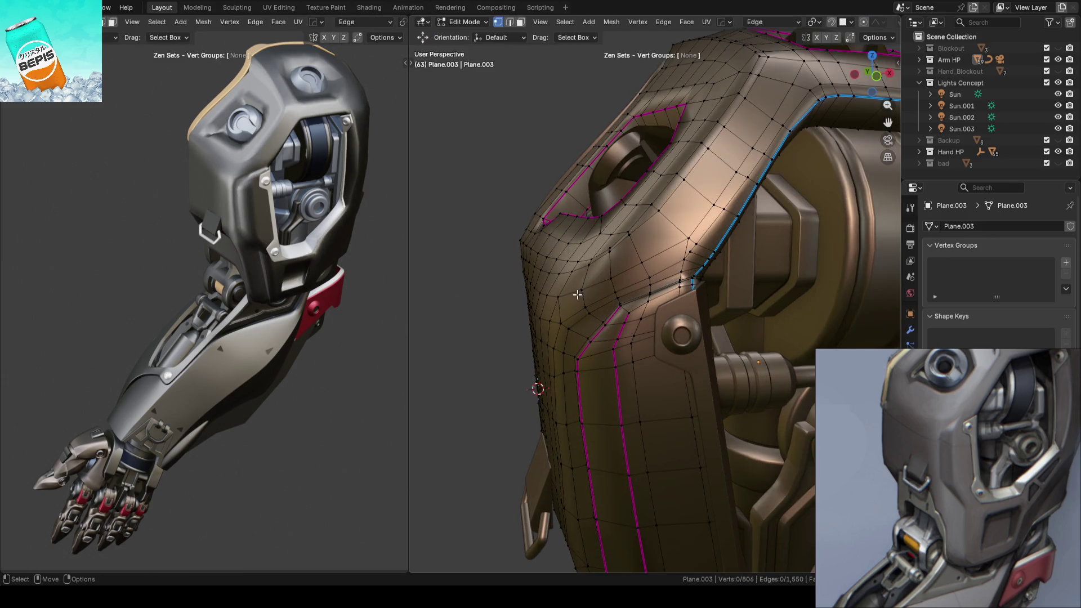
scroll(664, 280, "up", 1)
scroll(665, 279, "up", 2)
key("w")
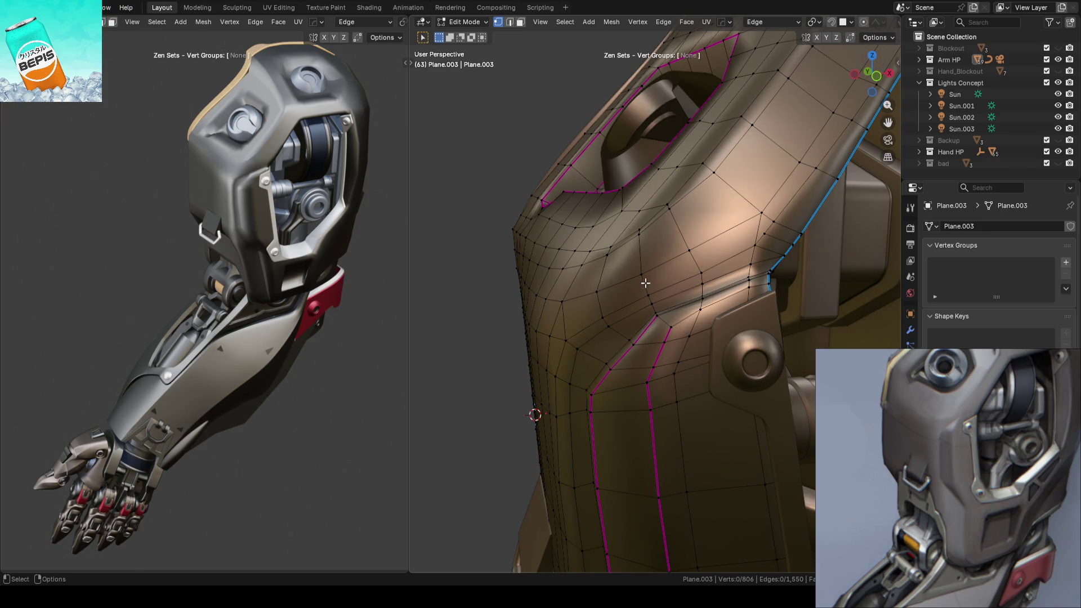
Step: Vertex-slide a run of vertices climbing the shoulder housing's curved face
left_click(697, 247)
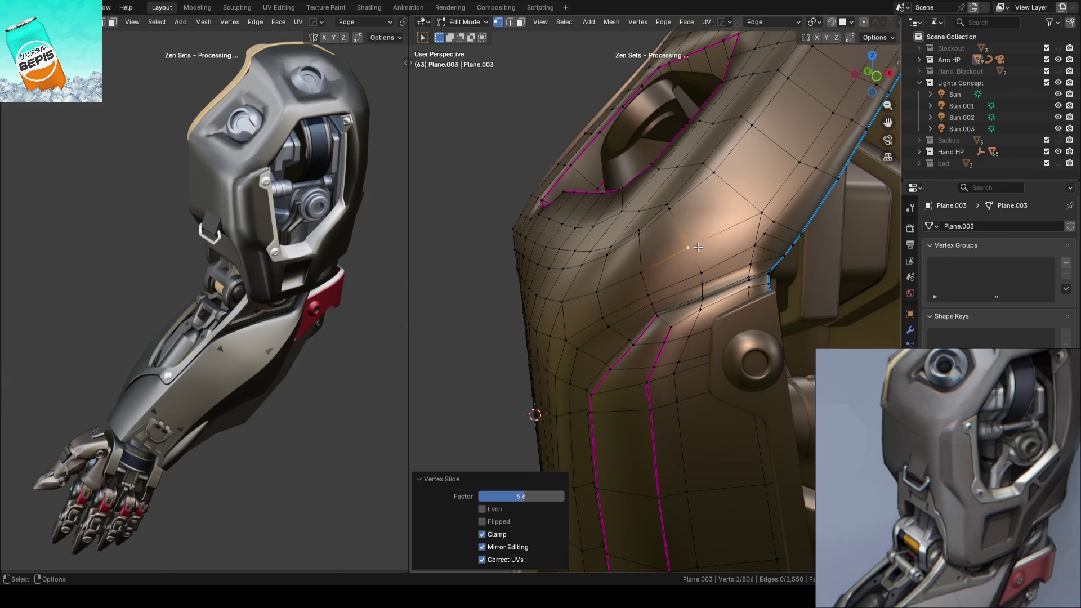
left_click(754, 207)
key("shift+v")
left_click(752, 204)
left_click(796, 160)
key("shift+v")
left_click(794, 157)
key("shift+v")
left_click(809, 130)
key("shift+v")
left_click(829, 112)
Step: Vertex-slide two more vertices on the curved grid, by factors 3.7 and 3.2
mouse_move(463, 318)
middle_mouse_down()
mouse_move(625, 276)
mouse_move(794, 256)
mouse_move(670, 277)
mouse_move(684, 281)
mouse_move(664, 276)
middle_mouse_up()
left_click(798, 254)
scroll(686, 282, "up", 3)
key("shift+v")
left_click(625, 279)
key("shift+v")
left_click(658, 268)
left_click(715, 238)
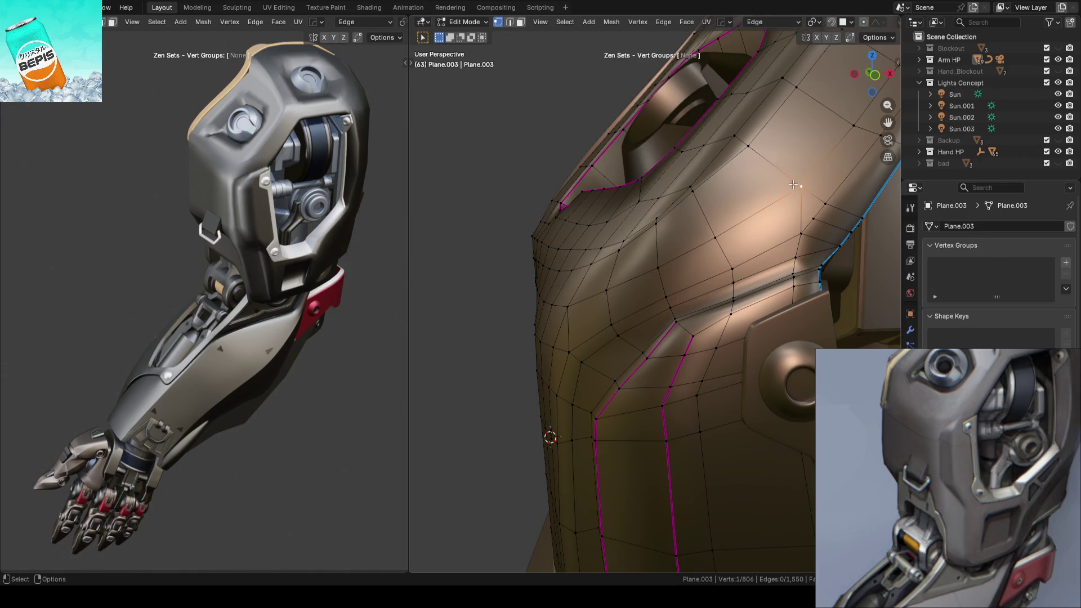
left_click(496, 225)
middle_click_drag(496, 225, 442, 244)
mouse_move(607, 209)
middle_mouse_down()
mouse_move(617, 231)
mouse_move(647, 213)
mouse_move(683, 232)
mouse_move(702, 289)
mouse_move(684, 257)
mouse_move(823, 323)
middle_mouse_up()
left_click(668, 243)
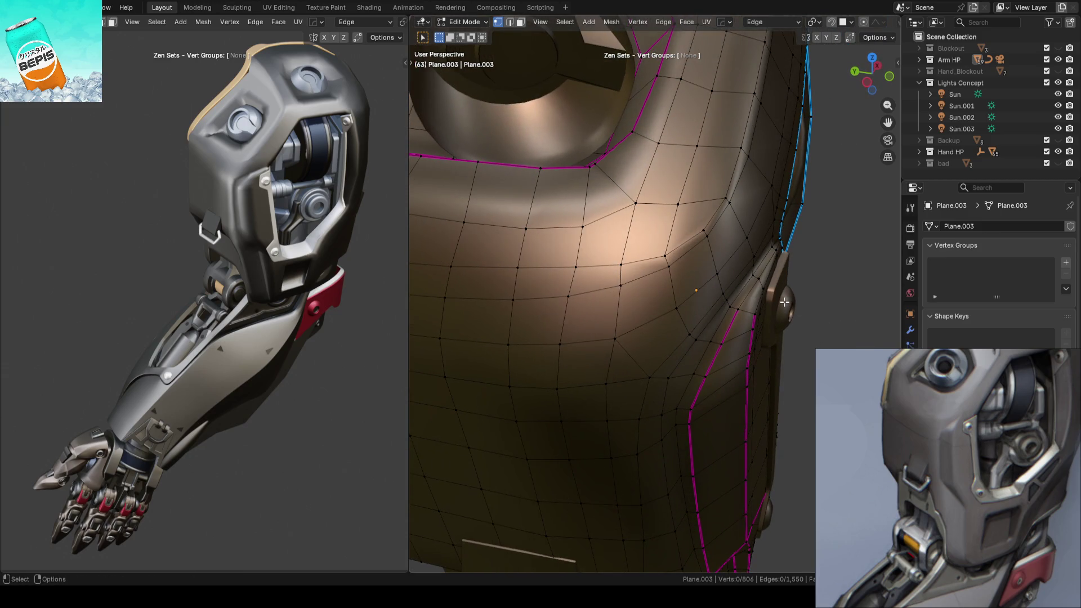
Step: Nudge a single shoulder-plate vertex slightly along Y
mouse_move(785, 302)
middle_mouse_down()
mouse_move(692, 246)
mouse_move(812, 253)
mouse_move(792, 270)
mouse_move(662, 306)
middle_mouse_up()
left_click(509, 310)
mouse_move(501, 343)
middle_mouse_down()
mouse_move(744, 263)
mouse_move(763, 260)
mouse_move(741, 276)
mouse_move(775, 278)
mouse_move(684, 290)
middle_mouse_up()
left_click(690, 296)
key("shift+space")
left_click_drag(662, 297, 661, 295)
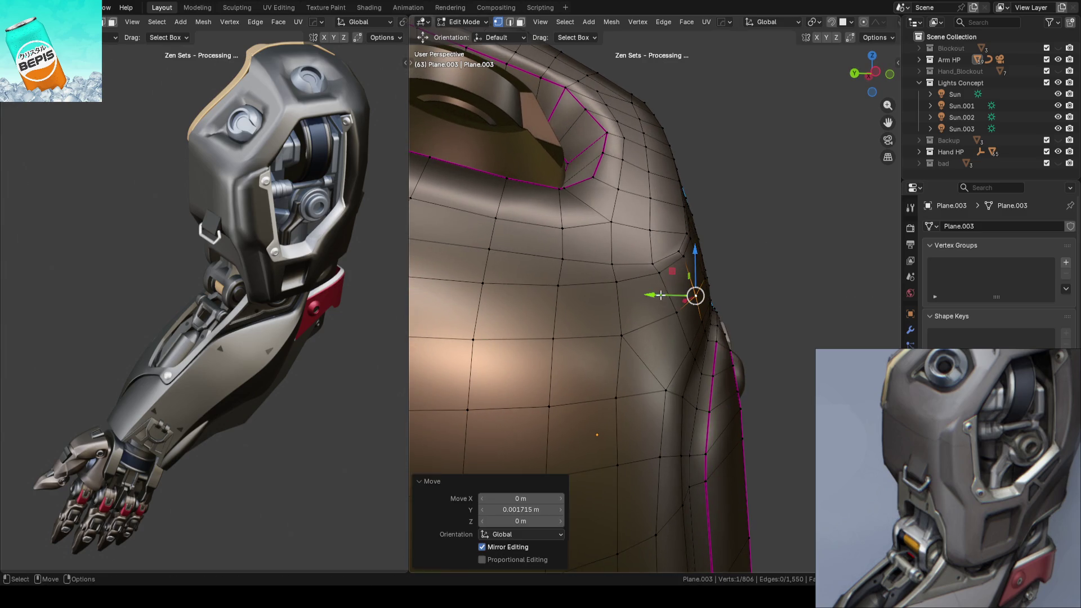
left_click(737, 294)
mouse_move(738, 294)
middle_mouse_down()
mouse_move(663, 278)
mouse_move(582, 333)
mouse_move(753, 289)
middle_mouse_up()
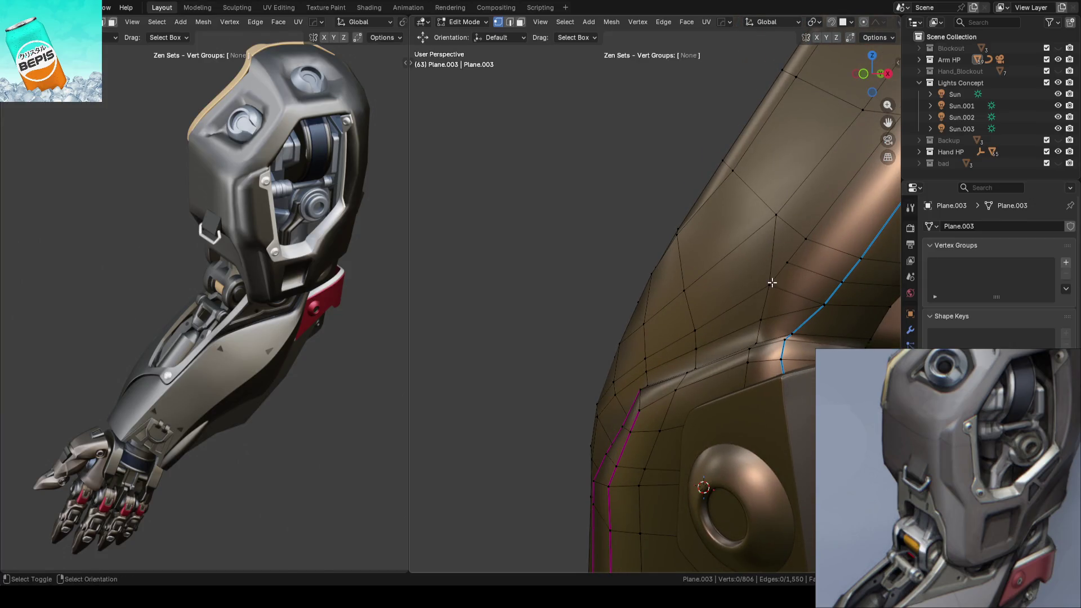
Step: Move a shoulder-plate edge loop and another vertex along Y
left_click(774, 281, "alt")
mouse_move(794, 227)
middle_mouse_down()
mouse_move(753, 244)
mouse_move(620, 254)
mouse_move(647, 272)
middle_mouse_up()
left_click_drag(713, 259, 719, 259)
left_click(562, 282)
mouse_move(563, 282)
middle_mouse_down()
mouse_move(792, 270)
mouse_move(818, 288)
middle_mouse_up()
mouse_move(777, 277)
middle_mouse_down()
mouse_move(683, 290)
mouse_move(653, 275)
mouse_move(647, 248)
mouse_move(619, 259)
mouse_move(569, 251)
mouse_move(591, 270)
mouse_move(579, 277)
mouse_move(726, 292)
mouse_move(707, 316)
mouse_move(767, 299)
mouse_move(731, 296)
middle_mouse_up()
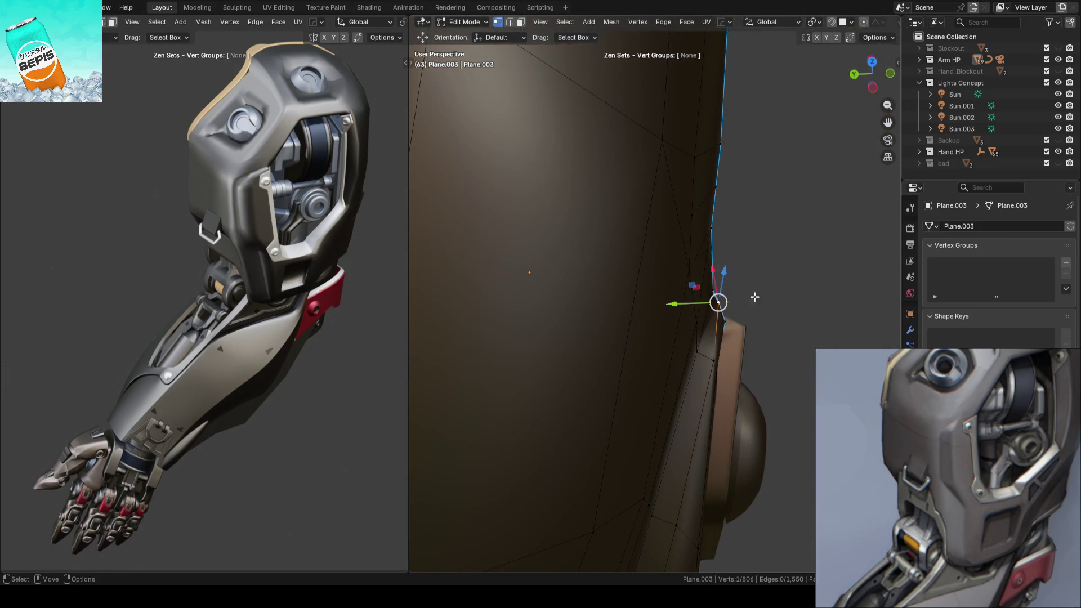
left_click_drag(659, 303, 670, 303)
left_click(845, 302)
mouse_move(844, 302)
middle_mouse_down()
mouse_move(785, 309)
mouse_move(719, 263)
mouse_move(557, 258)
mouse_move(651, 258)
mouse_move(605, 279)
mouse_move(591, 333)
mouse_move(656, 253)
middle_mouse_up()
Step: Nudge an edge vertex along Y and vertex-slide another by factor 8.4
left_click(656, 254)
left_click(656, 261)
right_click(688, 256)
key("Escape")
left_click_drag(694, 254, 691, 256)
mouse_move(692, 256)
middle_mouse_down()
mouse_move(657, 239)
mouse_move(696, 254)
mouse_move(615, 296)
mouse_move(619, 265)
mouse_move(577, 279)
mouse_move(643, 309)
mouse_move(704, 228)
middle_mouse_up()
key("shift+v")
left_click(683, 251)
left_click(577, 279)
scroll(577, 278, "up", 3)
Step: Fully crease a shortest-path run of edges beside the side bracket
key("2")
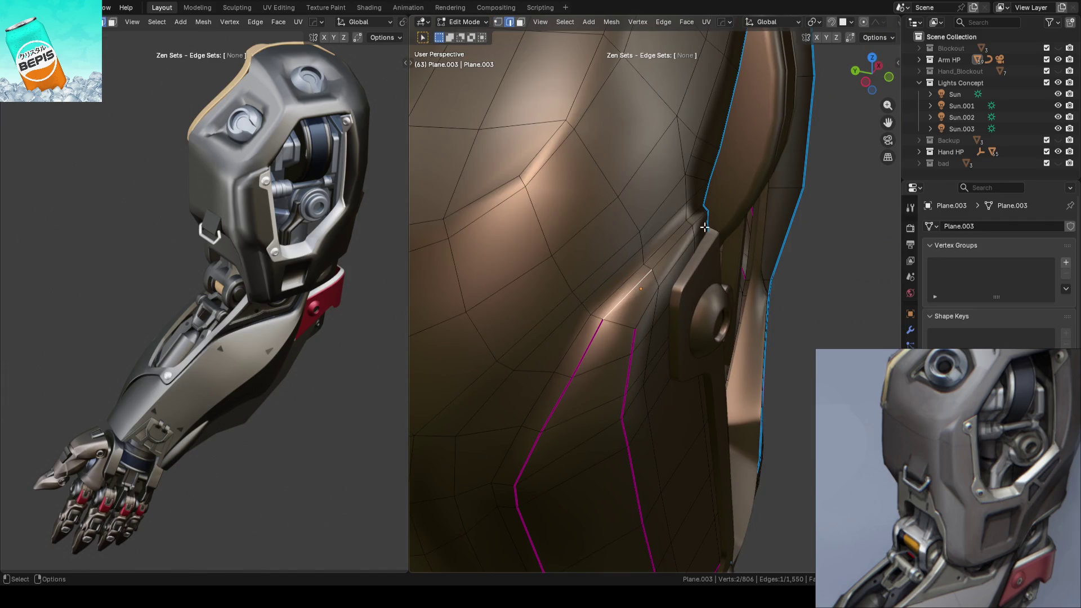
left_click(705, 220, "ctrl")
key("ctrl+e")
left_click(772, 208)
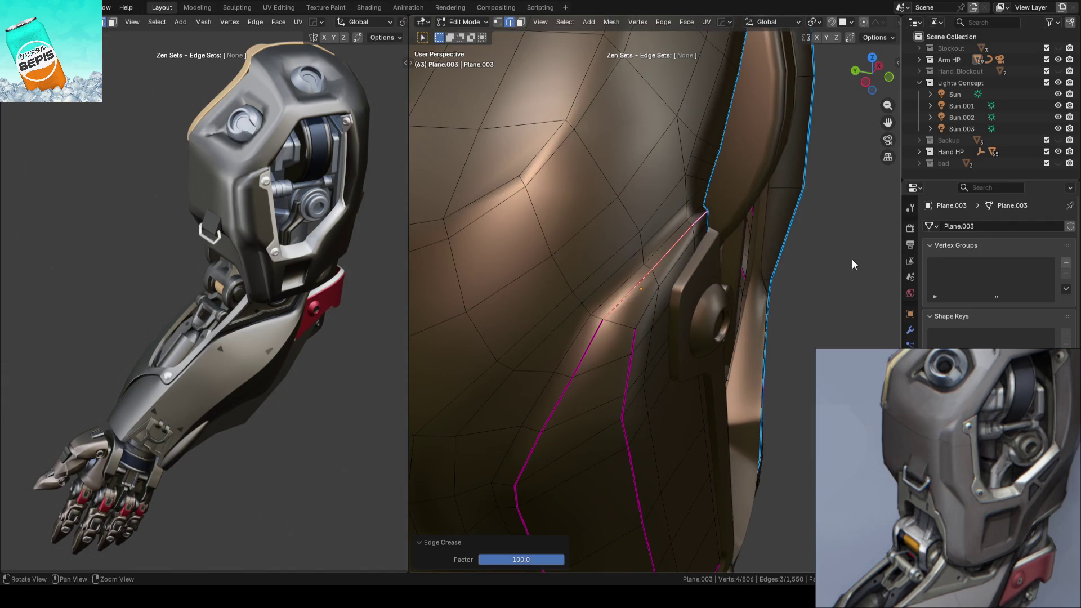
key("Tab")
key("ctrl+s")
mouse_move(724, 269)
middle_mouse_down()
mouse_move(634, 261)
mouse_move(664, 287)
mouse_move(669, 246)
mouse_move(675, 264)
mouse_move(603, 336)
mouse_move(616, 303)
mouse_move(544, 280)
middle_mouse_up()
Step: Return to Object Mode to check the smoothed housing and save ARM_14.blend
key("Tab")
left_click(670, 289)
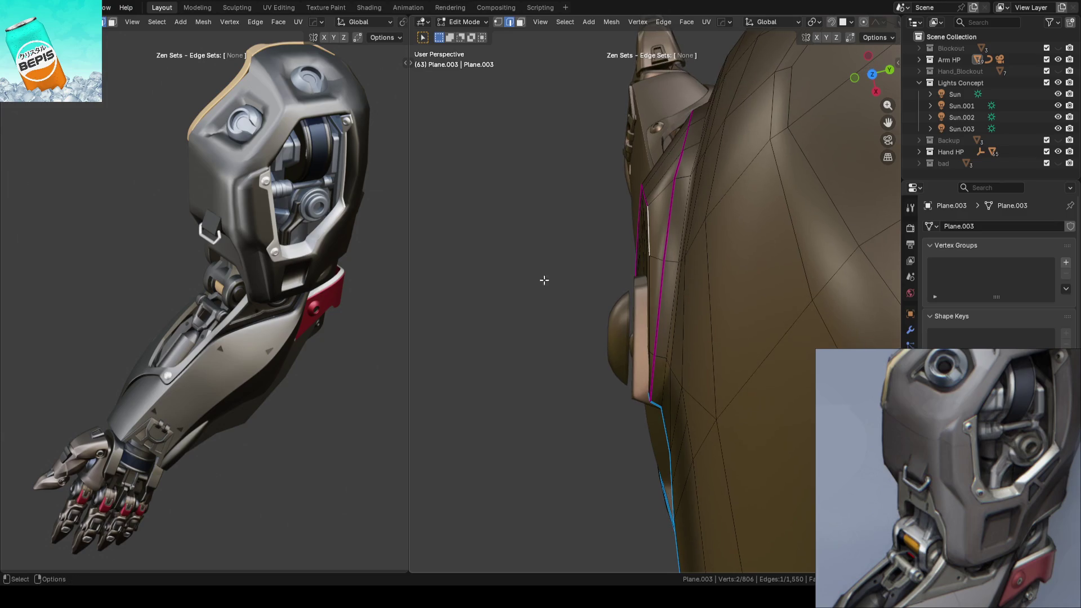
key("Tab")
key("ctrl+s")
scroll(671, 225, "up", 10)
mouse_move(671, 224)
middle_mouse_down()
mouse_move(637, 260)
mouse_move(576, 252)
mouse_move(762, 258)
mouse_move(661, 266)
middle_mouse_up()
scroll(661, 266, "up", 6)
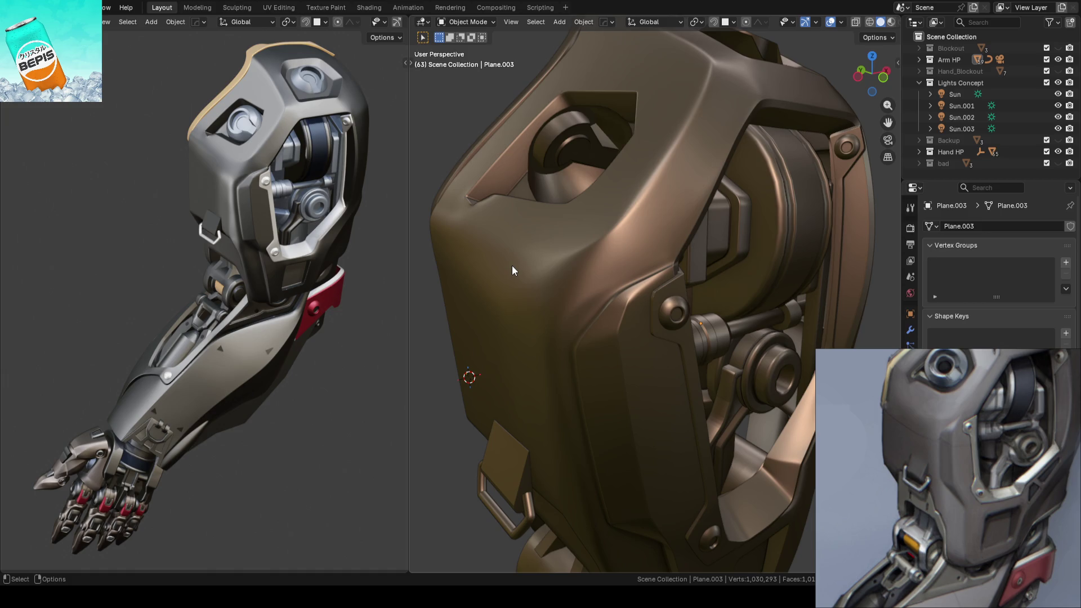
Step: Reposition two vertices on the magenta seam, one along Z and one along X
scroll(512, 265, "up", 5)
key("Tab")
mouse_move(633, 246)
middle_mouse_down()
mouse_move(731, 259)
mouse_move(730, 317)
mouse_move(629, 291)
mouse_move(720, 273)
middle_mouse_up()
left_click(720, 273)
key("1")
key("shift+ctrl+Tab")
left_click(718, 255)
key("g")
key("z")
left_click(698, 244)
mouse_move(698, 244)
middle_mouse_down()
mouse_move(719, 253)
mouse_move(736, 237)
middle_mouse_up()
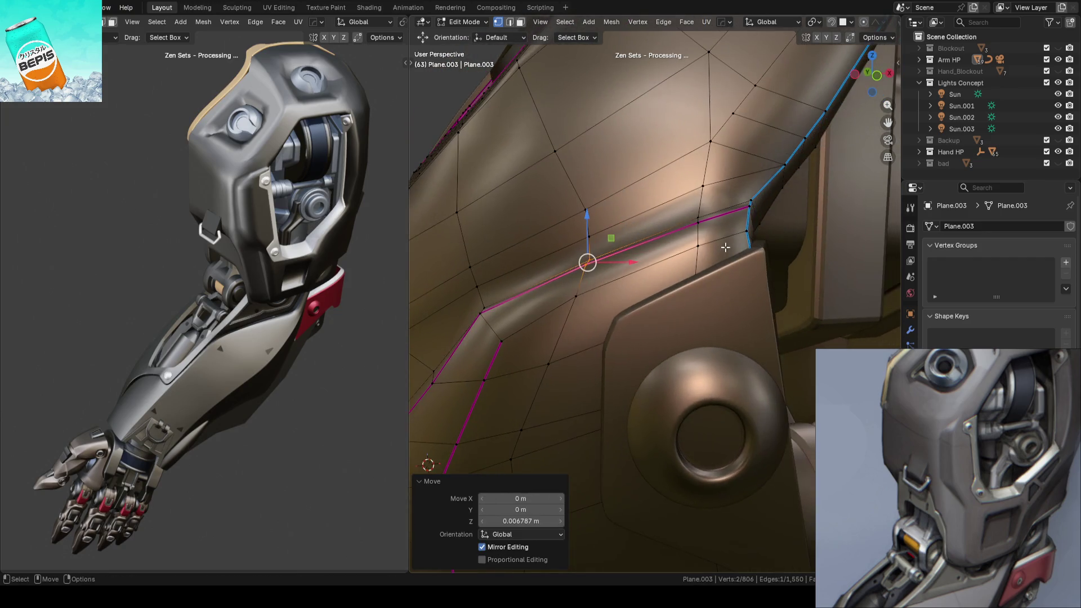
left_click(736, 237)
left_click_drag(778, 232, 781, 234)
mouse_move(780, 234)
middle_mouse_down()
mouse_move(719, 250)
mouse_move(784, 177)
mouse_move(817, 197)
mouse_move(862, 338)
mouse_move(450, 328)
middle_mouse_up()
Step: Give a short edge path a full crease of 1 and save ARM_14.blend
key("2")
left_click(816, 196, "ctrl")
key("shift+e")
type("1")
key("Return")
key("Tab")
key("ctrl+s")
mouse_move(615, 282)
middle_mouse_down()
mouse_move(655, 305)
mouse_move(723, 299)
mouse_move(732, 370)
middle_mouse_up()
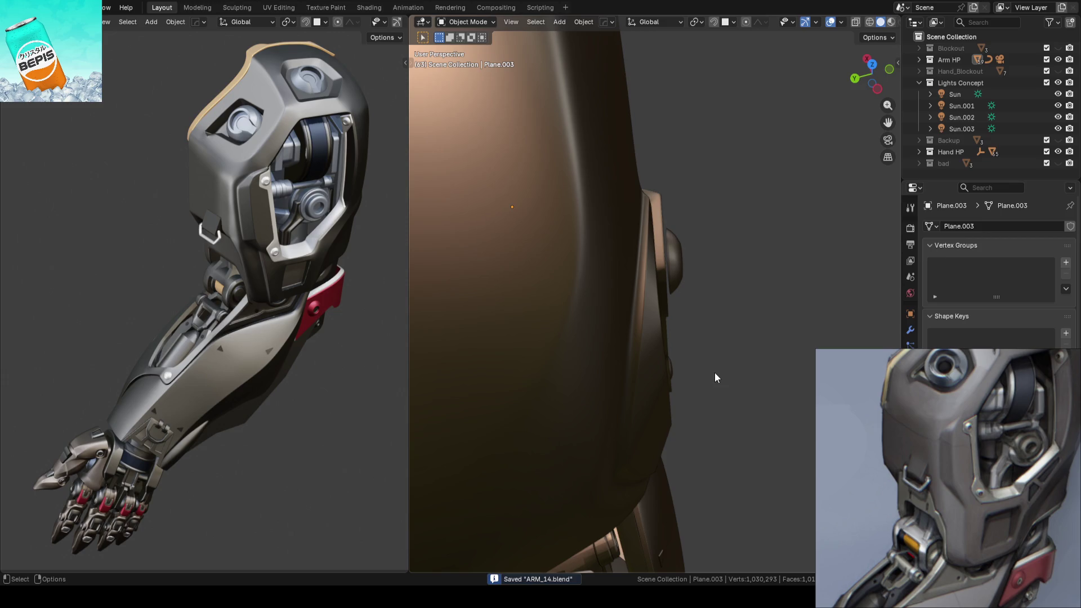
Step: Nudge two plate-edge vertices along Y, one by 0.004332 m
key("Tab")
mouse_move(610, 387)
middle_mouse_down()
mouse_move(789, 386)
mouse_move(771, 364)
mouse_move(755, 369)
mouse_move(743, 331)
mouse_move(777, 340)
mouse_move(700, 321)
mouse_move(741, 280)
mouse_move(752, 256)
mouse_move(742, 248)
middle_mouse_up()
key("shift+space")
key("g")
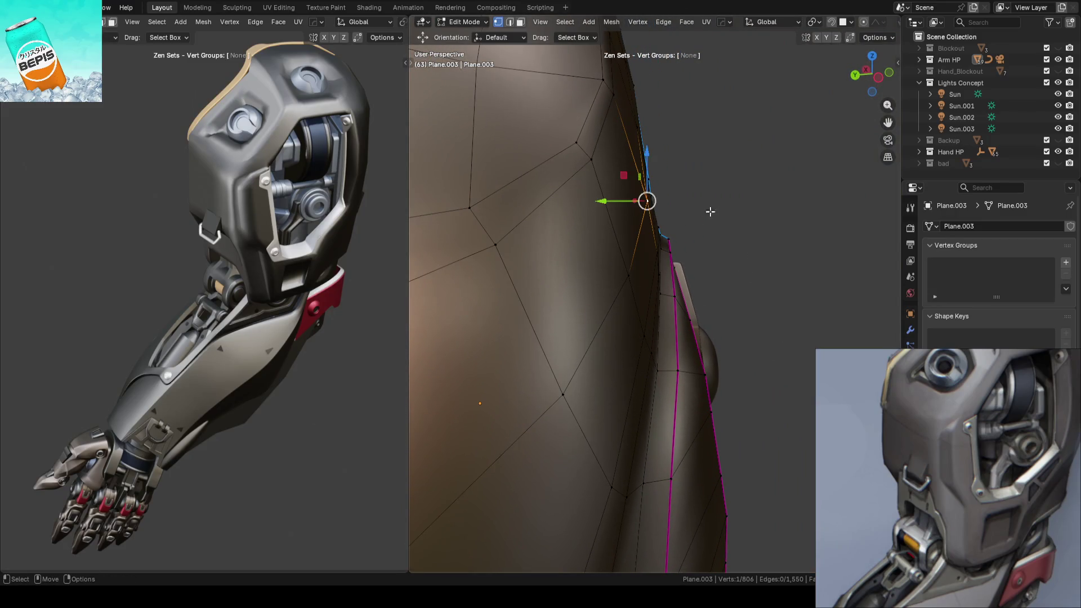
mouse_move(606, 199)
left_mouse_down()
mouse_move(563, 199)
mouse_move(605, 200)
left_mouse_up()
left_click(737, 202)
middle_click_drag(748, 213, 704, 225)
left_click(647, 241)
mouse_move(653, 241)
left_mouse_down()
mouse_move(630, 241)
mouse_move(642, 241)
left_mouse_up()
left_click(777, 234)
middle_click_drag(777, 234, 789, 237)
scroll(789, 238, "down", 5)
Step: Save ARM_14.blend in Object Mode, then reopen Plane.003 for mesh editing
key("Tab")
key("ctrl+s")
mouse_move(634, 208)
middle_mouse_down()
mouse_move(708, 242)
mouse_move(692, 251)
mouse_move(715, 258)
mouse_move(655, 241)
middle_mouse_up()
scroll(698, 262, "up", 3)
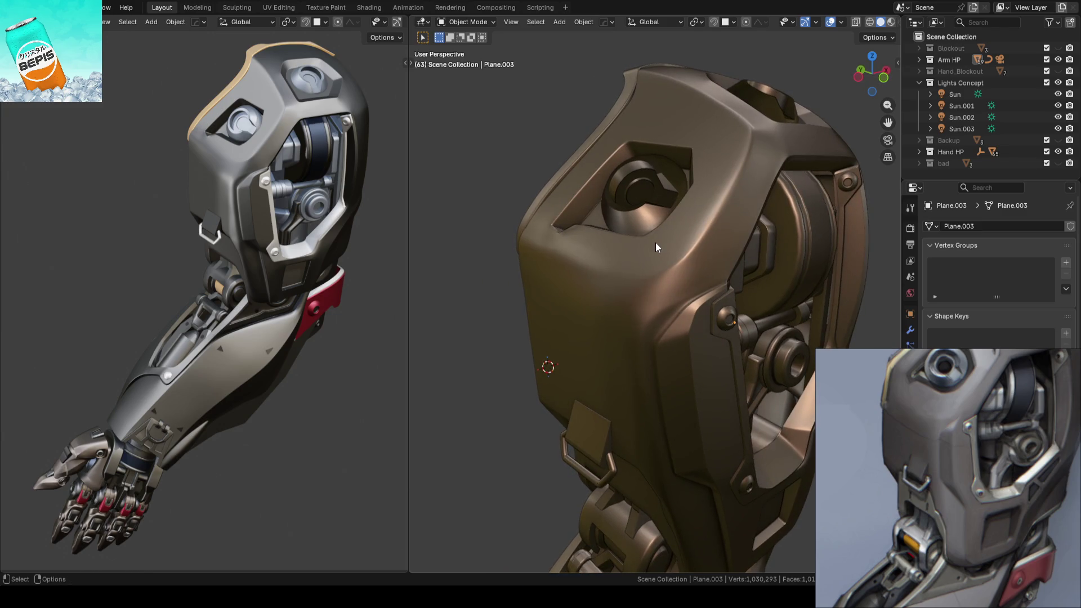
key("Tab")
mouse_move(656, 247)
middle_mouse_down()
mouse_move(681, 225)
mouse_move(661, 234)
mouse_move(661, 291)
middle_mouse_up()
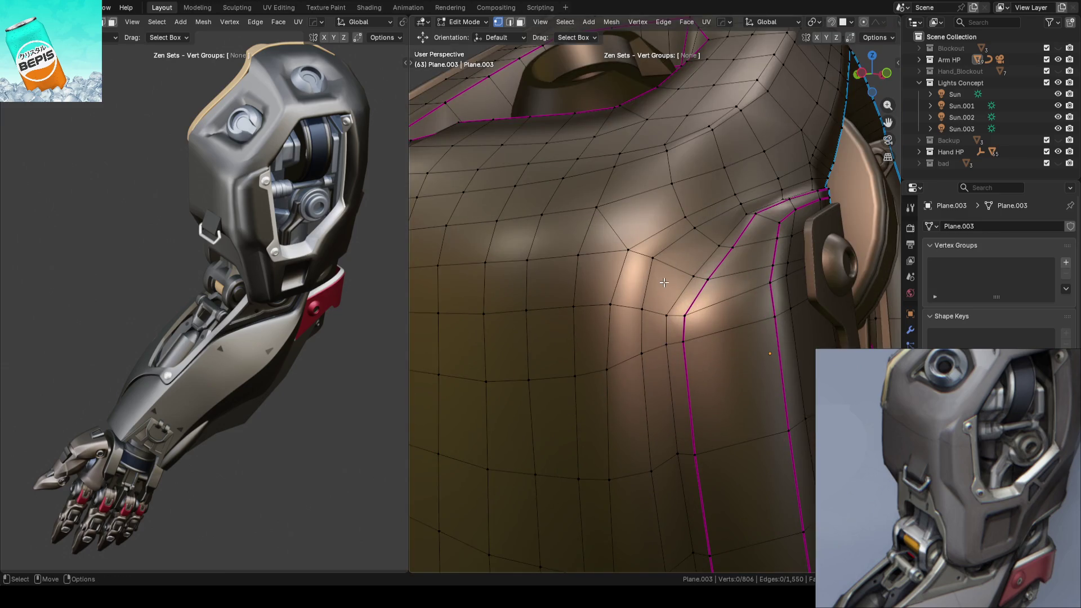
Step: Enable VT Tweak and drag-slide a vertex toward the front seam corner
key("w")
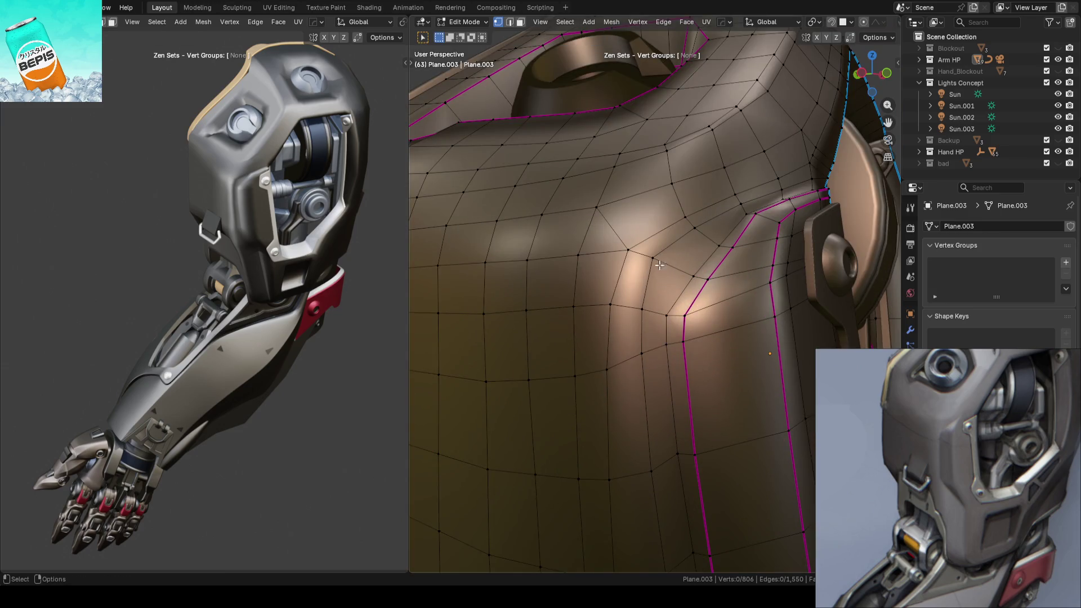
key("t")
mouse_move(653, 258)
left_mouse_down()
mouse_move(663, 285)
mouse_move(645, 344)
mouse_move(693, 231)
mouse_move(704, 237)
left_mouse_up()
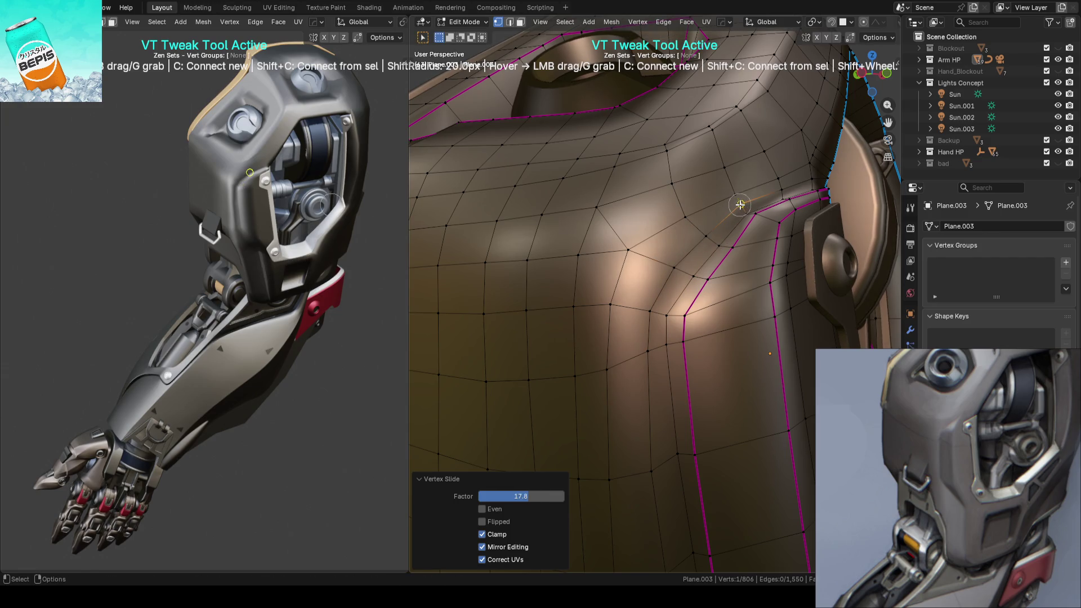
scroll(740, 204, "down", 1, "shift")
scroll(740, 205, "down", 3, "shift")
left_click_drag(754, 210, 813, 188)
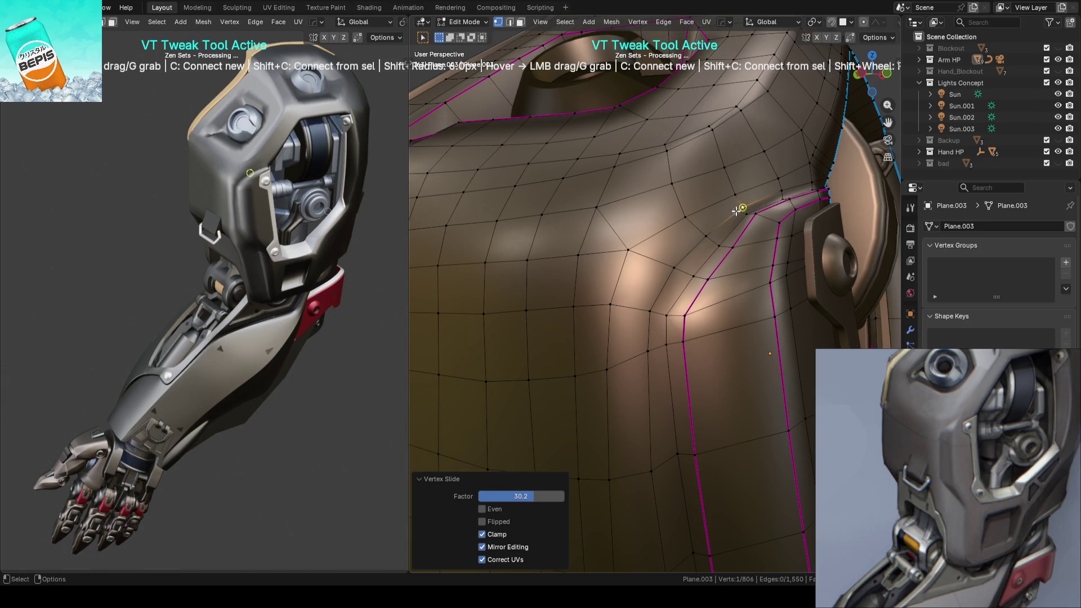
left_click_drag(712, 229, 684, 261)
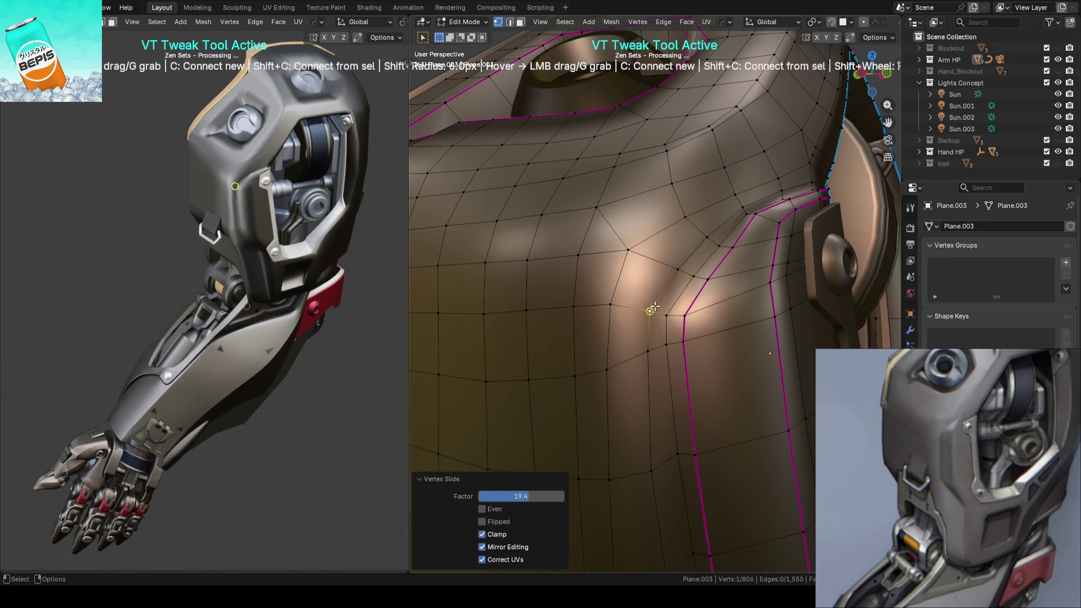
scroll(658, 295, "down", 5)
Step: Return the housing to Object Mode and save ARM_14.blend
key("Tab")
key("ctrl+s")
mouse_move(782, 263)
middle_mouse_down()
mouse_move(630, 294)
mouse_move(724, 300)
mouse_move(635, 291)
middle_mouse_up()
scroll(656, 299, "down", 5)
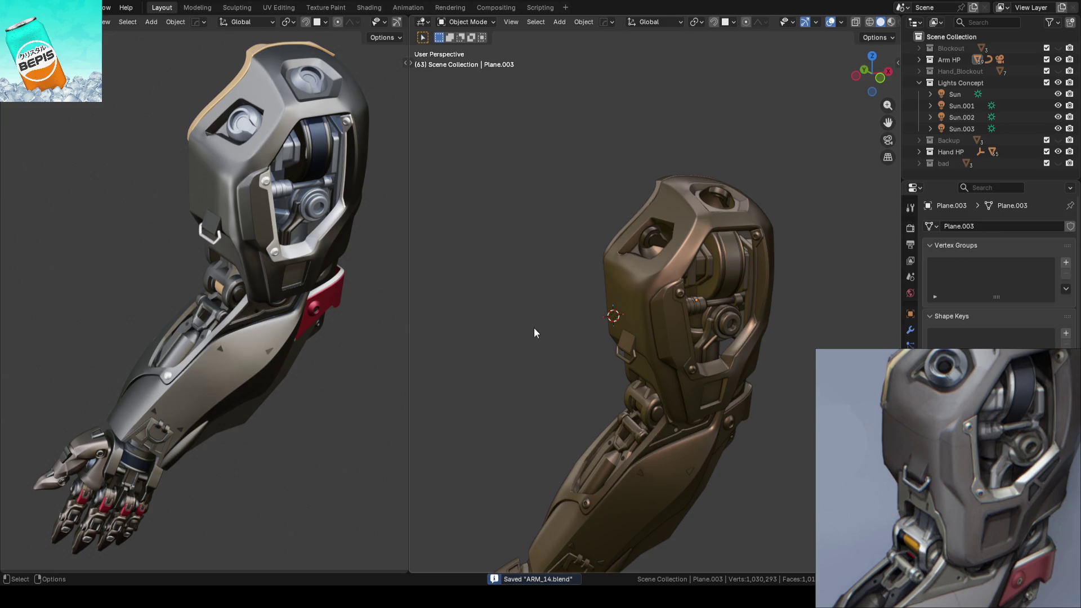
Step: Orbit from the hand over to the shoulder plate and save ARM_14.blend
scroll(563, 347, "down", 1)
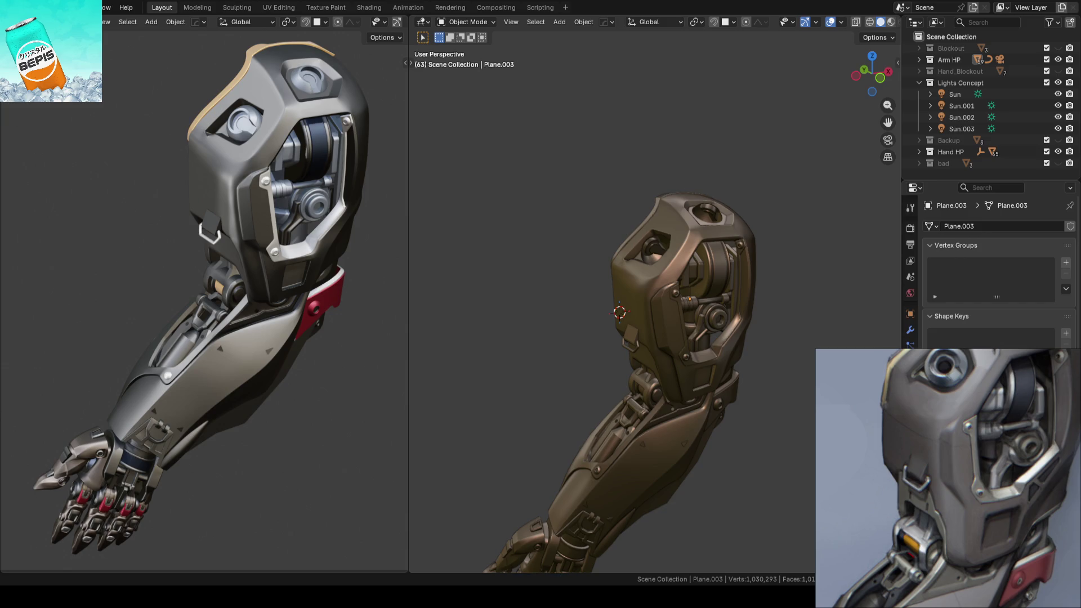
mouse_move(525, 358)
middle_mouse_down()
mouse_move(666, 302)
mouse_move(468, 501)
middle_mouse_up()
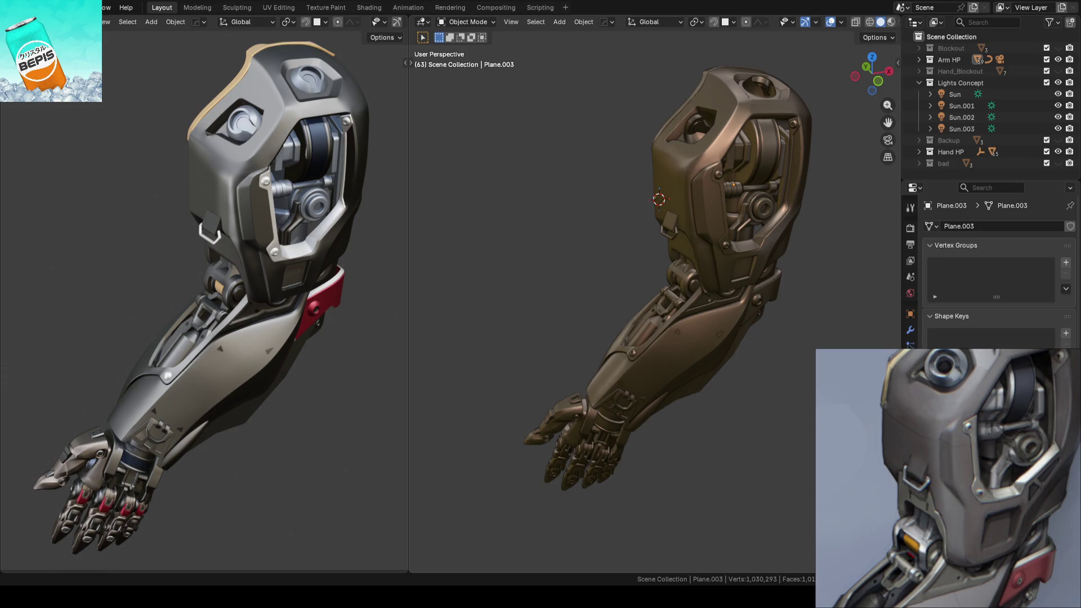
scroll(495, 296, "up", 3)
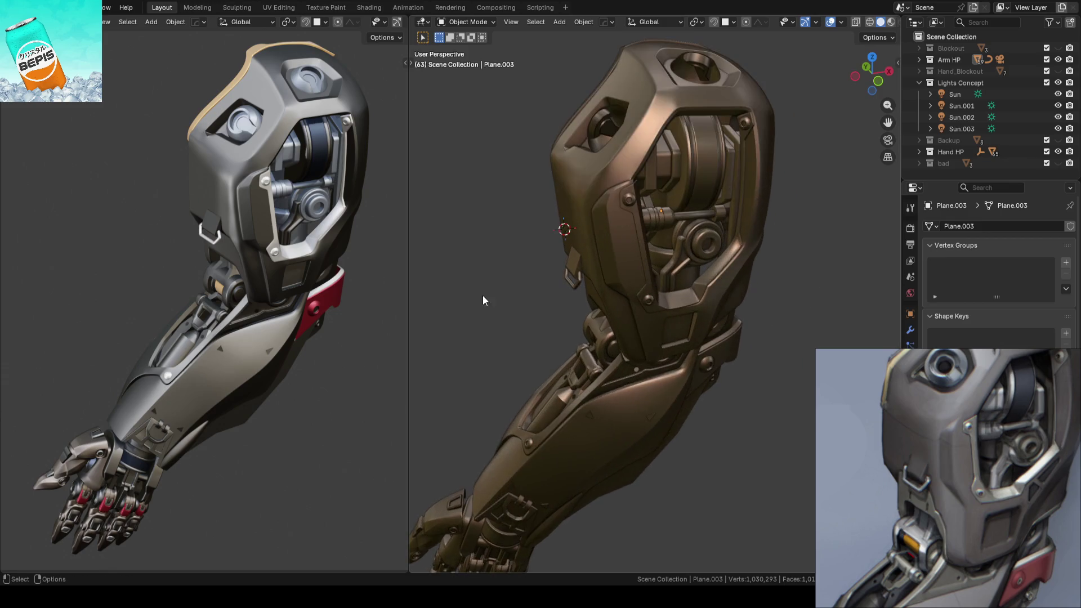
middle_click_drag(484, 293, 565, 255)
scroll(641, 323, "up", 5)
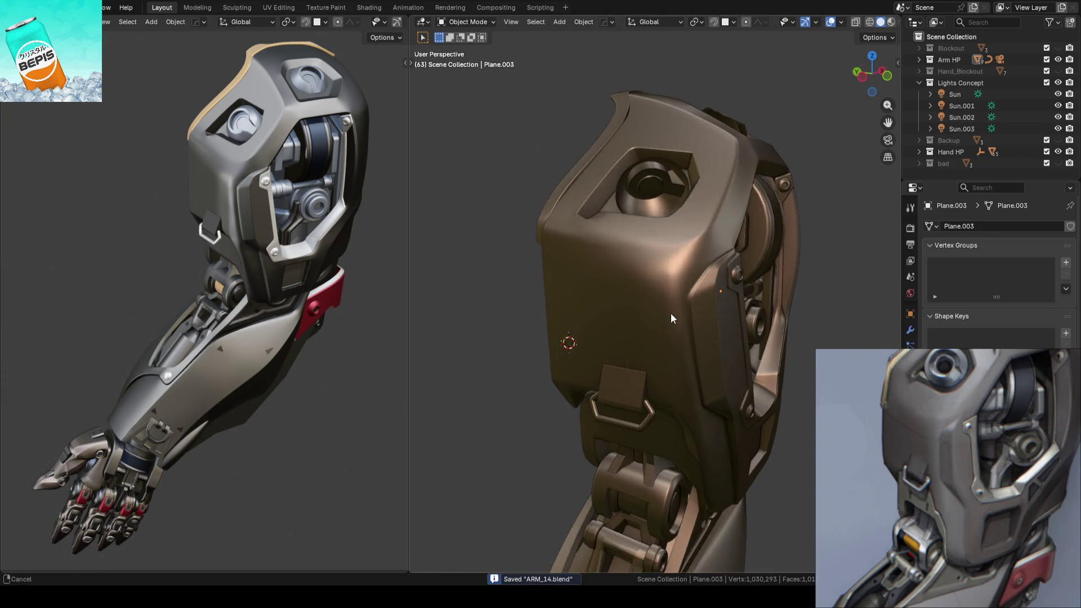
key("ctrl+s")
Step: Vertex-slide two shoulder plate vertices along their edges in Edit Mode
key("Tab")
scroll(636, 322, "down", 3)
left_click_drag(529, 206, 697, 294)
scroll(697, 294, "up", 3)
mouse_move(697, 294)
middle_mouse_down()
mouse_move(654, 331)
mouse_move(766, 287)
mouse_move(623, 321)
mouse_move(622, 309)
mouse_move(577, 300)
mouse_move(653, 309)
mouse_move(736, 282)
mouse_move(701, 294)
middle_mouse_up()
left_click(601, 311)
key("shift+v")
left_click(678, 318)
key("shift+v")
left_click(767, 287)
left_click(565, 306)
Step: Return to object mode and orbit around the whole arm
scroll(702, 294, "down", 6)
key("Tab")
left_click(832, 306)
mouse_move(832, 306)
middle_mouse_down()
mouse_move(639, 339)
mouse_move(729, 341)
mouse_move(640, 333)
mouse_move(664, 333)
mouse_move(660, 321)
mouse_move(652, 332)
middle_mouse_up()
middle_click_drag(382, 320, 381, 346, "shift")
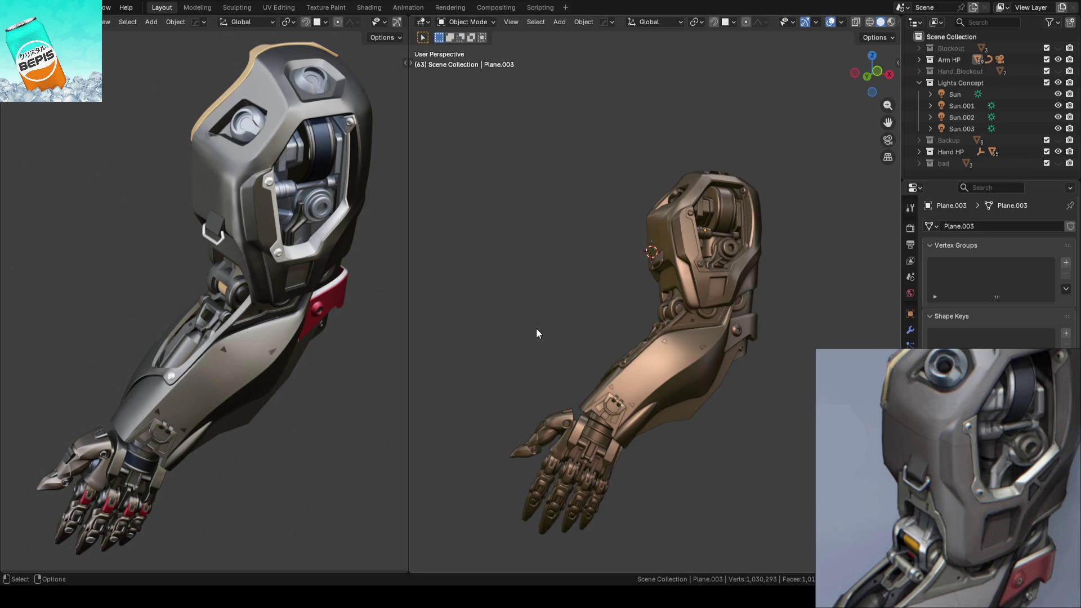
Step: Re-save ARM_14.blend, compare the arm with the reference, and reopen the shoulder plate for editing
key("ctrl+s")
scroll(549, 316, "up", 5)
mouse_move(559, 309)
middle_mouse_down()
mouse_move(667, 325)
mouse_move(715, 315)
mouse_move(686, 316)
middle_mouse_up()
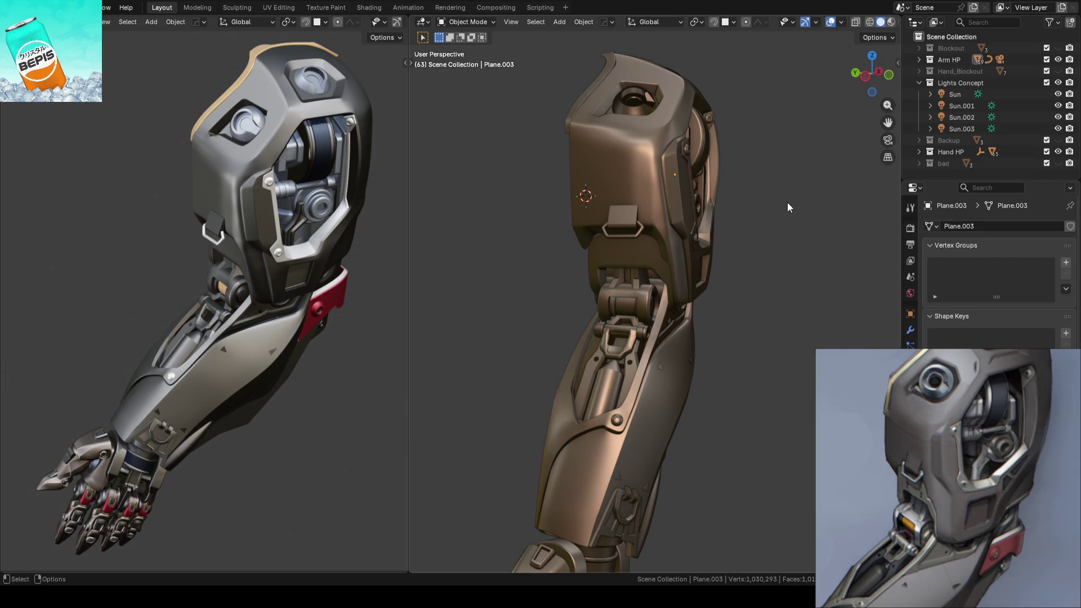
mouse_move(779, 218)
middle_mouse_down("ctrl")
mouse_move(755, 284)
mouse_move(740, 265)
mouse_move(651, 289)
mouse_move(743, 282)
mouse_move(719, 291)
middle_mouse_up("ctrl")
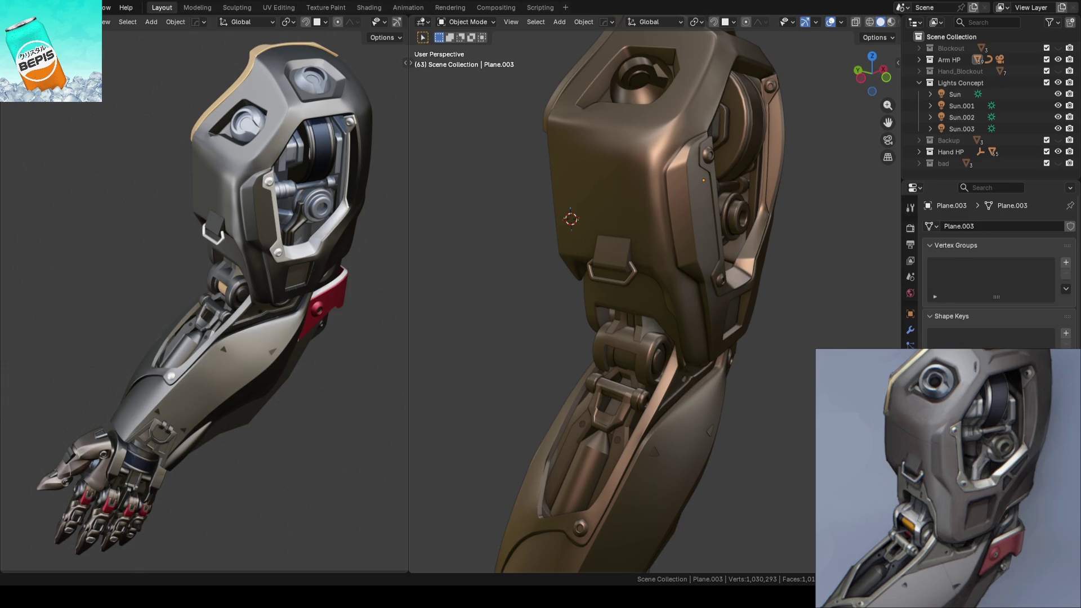
key("ctrl+s")
mouse_move(643, 283)
middle_mouse_down()
mouse_move(665, 272)
mouse_move(661, 235)
mouse_move(689, 228)
mouse_move(676, 237)
mouse_move(712, 297)
mouse_move(669, 266)
mouse_move(674, 235)
mouse_move(703, 276)
mouse_move(653, 290)
middle_mouse_up()
left_click(673, 261)
key("Tab")
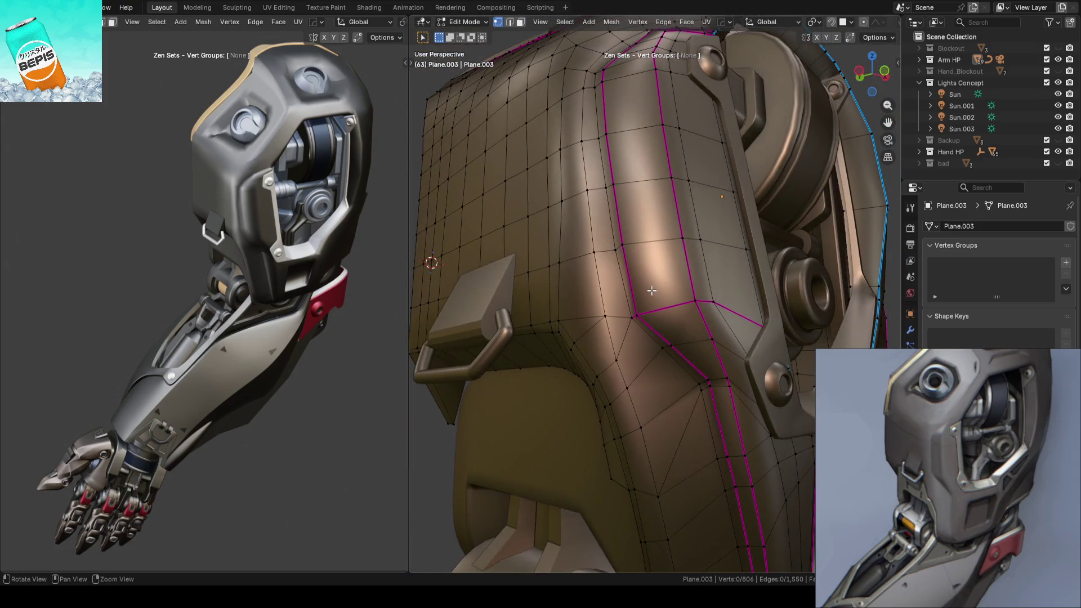
Step: Return to object mode and save ARM_14.blend
scroll(651, 290, "down", 6)
key("Tab")
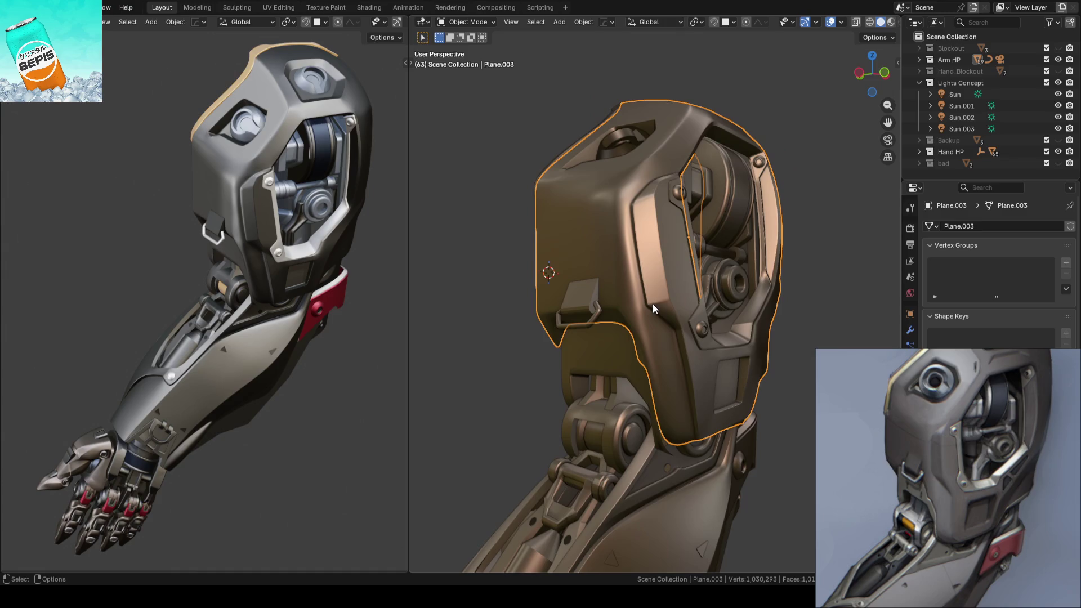
key("ctrl+s")
left_click(781, 374)
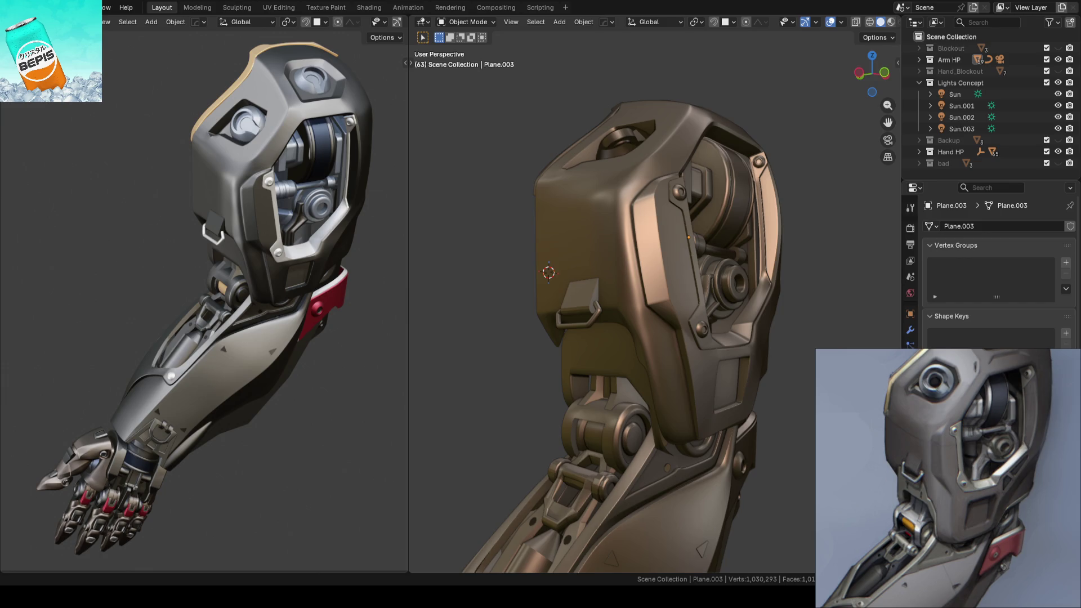
Step: Reselect the shoulder plate and reopen it in Edit Mode at the upper arm
scroll(589, 252, "down", 3)
mouse_move(620, 276)
middle_mouse_down()
mouse_move(640, 296)
mouse_move(527, 313)
mouse_move(660, 299)
mouse_move(723, 251)
mouse_move(698, 273)
middle_mouse_up()
scroll(674, 295, "up", 5)
left_click(660, 296)
key("Tab")
scroll(660, 296, "up", 2)
scroll(660, 296, "up", 2)
mouse_move(660, 296)
middle_mouse_down()
mouse_move(541, 336)
mouse_move(598, 273)
mouse_move(594, 307)
mouse_move(617, 319)
mouse_move(634, 302)
mouse_move(625, 295)
mouse_move(680, 270)
mouse_move(741, 211)
mouse_move(676, 226)
mouse_move(574, 507)
mouse_move(550, 367)
mouse_move(550, 381)
mouse_move(617, 361)
mouse_move(644, 315)
mouse_move(661, 330)
mouse_move(656, 280)
middle_mouse_up()
Step: Move two lower-rim plate vertices near the elbow along X
right_click(655, 280)
left_click(651, 280)
key("g")
key("x")
left_click(674, 319)
left_click(656, 349)
key("g")
key("x")
left_click(685, 350)
Step: Undo a move and re-shift rim vertices, leaving one moved 0.002194 m in X
key("ctrl+z")
key("ctrl+z")
key("g")
key("x")
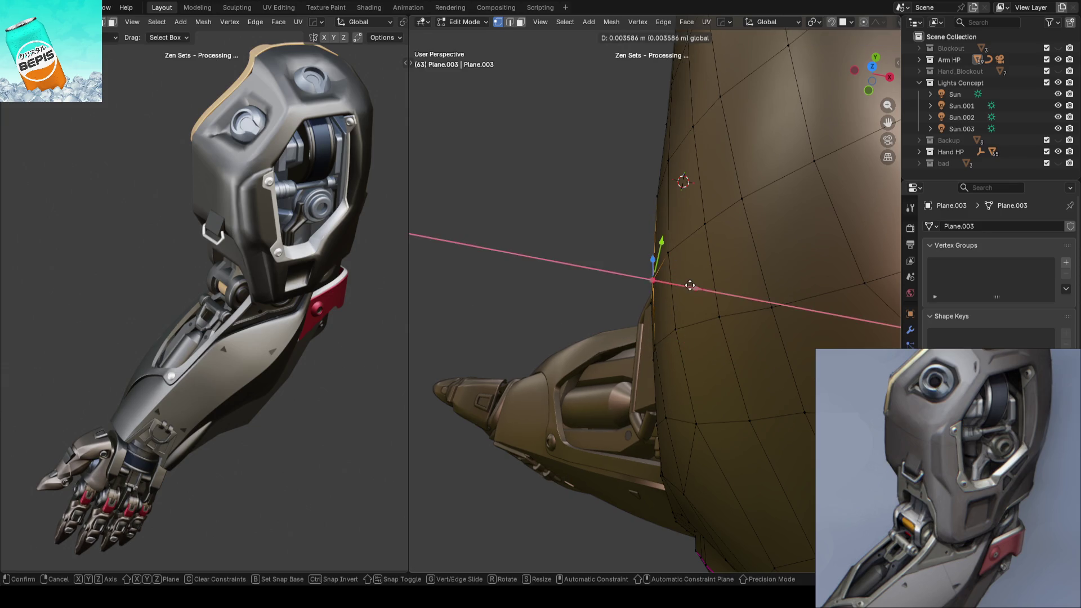
left_click(687, 284)
left_click(656, 346)
key("g")
key("x")
left_click(692, 347)
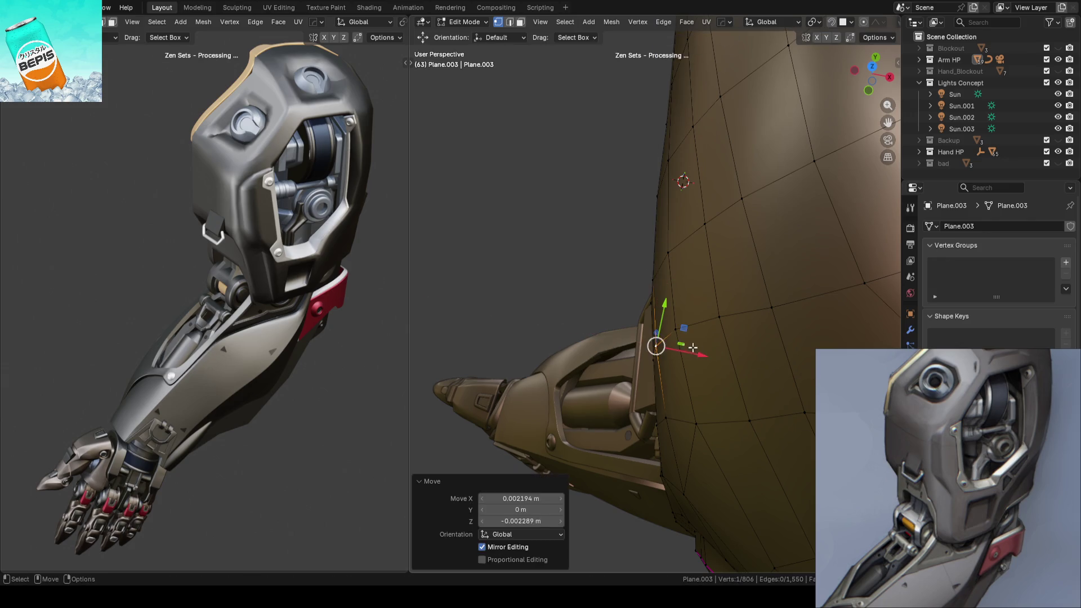
Step: Save ARM_14.blend in object mode and orbit to the plate's front
key("Tab")
scroll(566, 271, "down", 3)
key("ctrl+s")
mouse_move(567, 306)
middle_mouse_down()
mouse_move(730, 215)
mouse_move(660, 249)
mouse_move(680, 294)
mouse_move(713, 259)
mouse_move(683, 271)
middle_mouse_up()
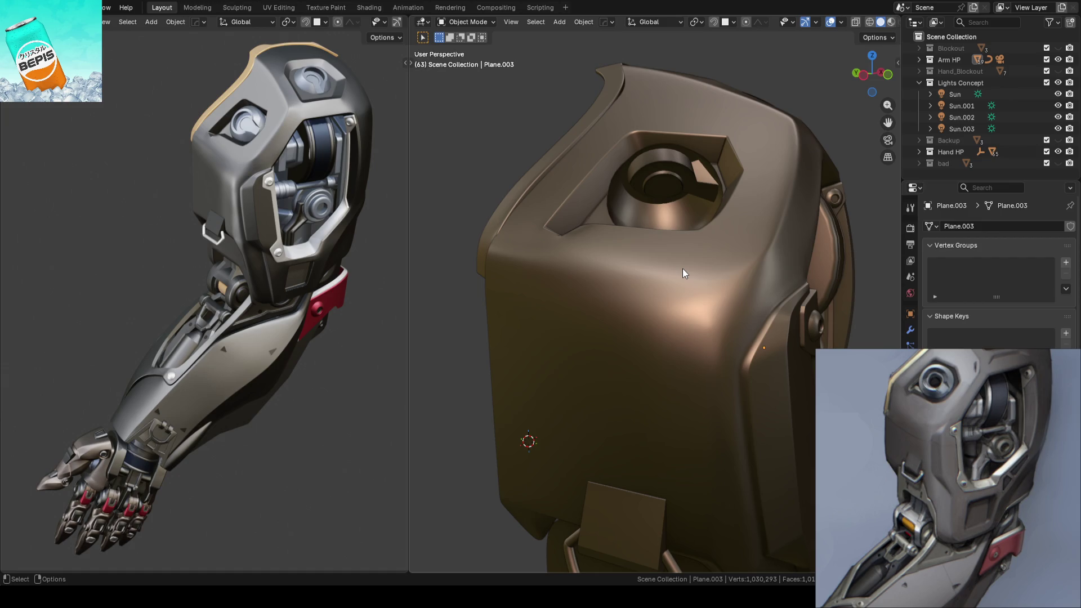
Step: Nudge two vertices on the shoulder plate's edge inward along X
key("Tab")
mouse_move(682, 268)
middle_mouse_down()
mouse_move(789, 267)
mouse_move(636, 319)
mouse_move(635, 302)
middle_mouse_up()
left_click(638, 281)
left_click_drag(676, 291, 673, 290)
left_click(637, 332)
left_click_drag(675, 343, 670, 344)
left_click(669, 344)
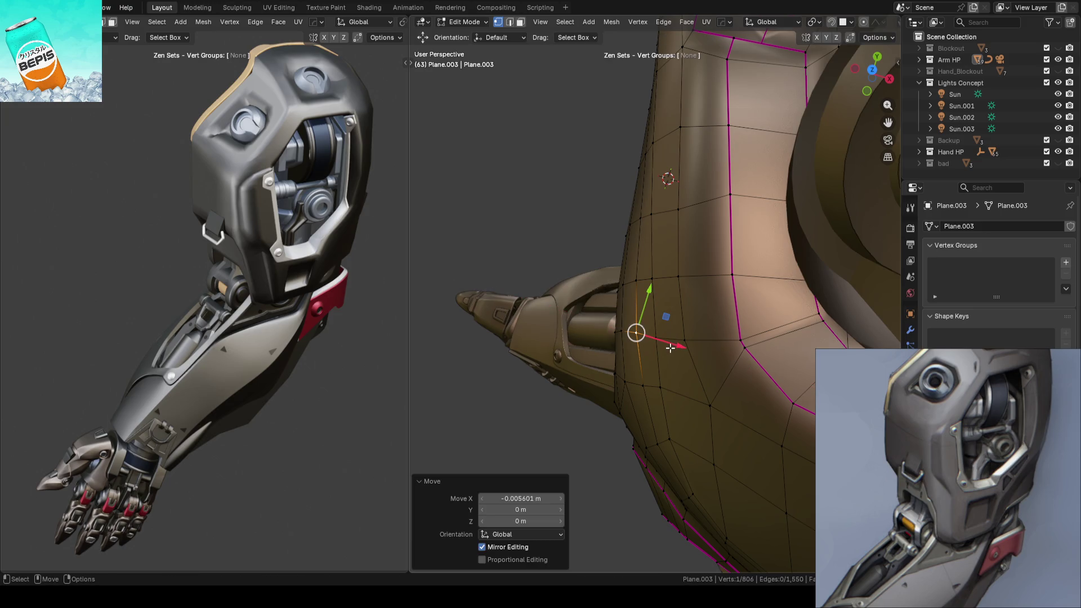
Step: Move two more plate vertices along the X axis, cancelling a third move
key("g")
key("x")
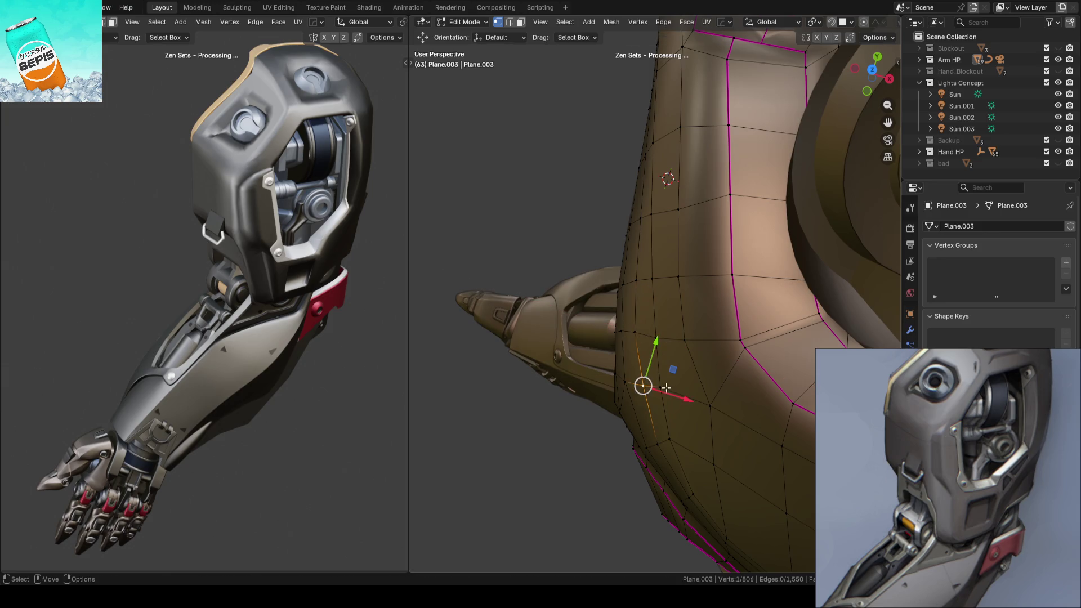
left_click(671, 392)
left_click(657, 386)
key("g")
key("x")
left_click(687, 388)
left_click(666, 346)
key("g")
key("x")
key("Escape")
Step: Clear the selection and save ARM_14.blend in object mode
key("alt+a")
mouse_move(585, 327)
middle_mouse_down()
mouse_move(600, 324)
mouse_move(553, 220)
mouse_move(682, 231)
mouse_move(671, 188)
mouse_move(685, 285)
mouse_move(670, 289)
mouse_move(758, 257)
mouse_move(653, 283)
mouse_move(601, 320)
mouse_move(628, 305)
mouse_move(668, 222)
mouse_move(683, 298)
mouse_move(698, 267)
mouse_move(603, 437)
mouse_move(687, 234)
mouse_move(676, 261)
mouse_move(759, 288)
mouse_move(724, 222)
middle_mouse_up()
key("Tab")
key("ctrl+s")
Step: Back in Edit Mode, edge-slide an edge just below the socket opening
key("Tab")
key("w")
left_click(708, 234)
key("g")
key("g")
left_click(749, 272)
Step: Vertex-slide several vertices beneath the socket, one to factor 7.9
left_click(712, 216)
mouse_move(727, 225)
middle_mouse_down()
mouse_move(743, 235)
mouse_move(733, 263)
mouse_move(782, 252)
mouse_move(704, 254)
middle_mouse_up()
key("g")
key("g")
left_click(743, 239)
key("g")
key("g")
left_click(640, 262)
left_click(640, 262)
mouse_move(735, 258)
middle_mouse_down()
mouse_move(712, 292)
mouse_move(813, 282)
mouse_move(560, 306)
mouse_move(743, 294)
mouse_move(702, 313)
middle_mouse_up()
key("shift+v")
Step: Edge-slide a path along the row under the socket up toward the top loop
left_click(573, 275)
left_click(657, 284)
left_click(785, 280, "ctrl")
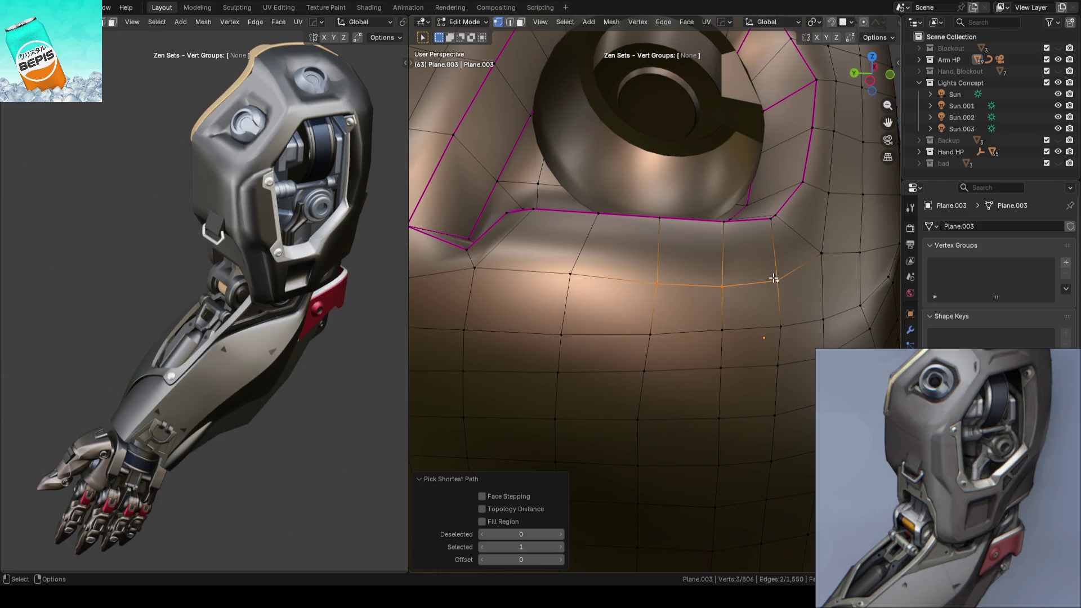
key("g")
key("g")
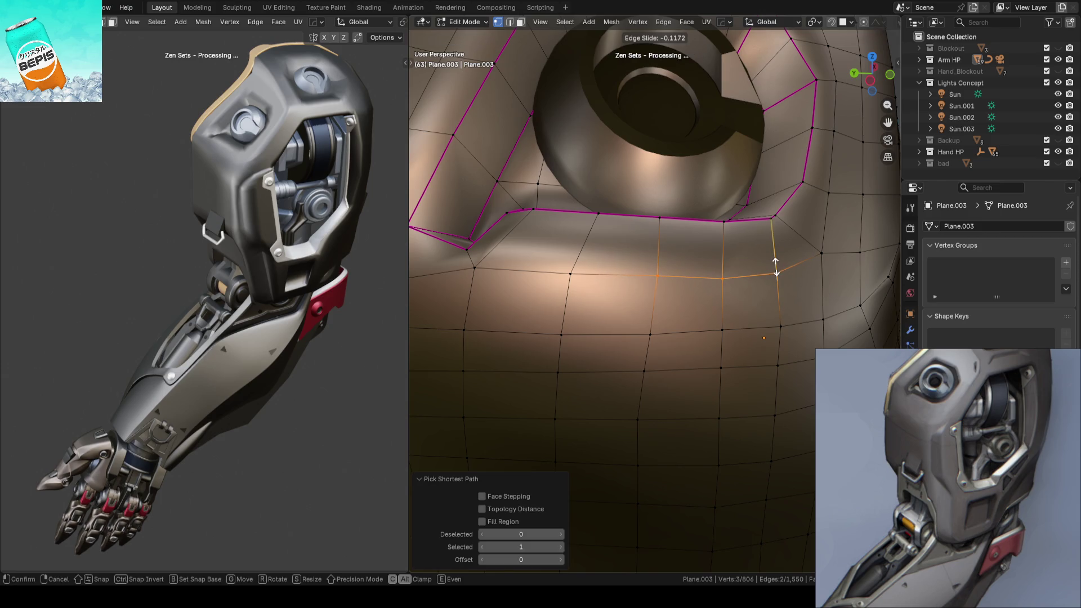
left_click(776, 268)
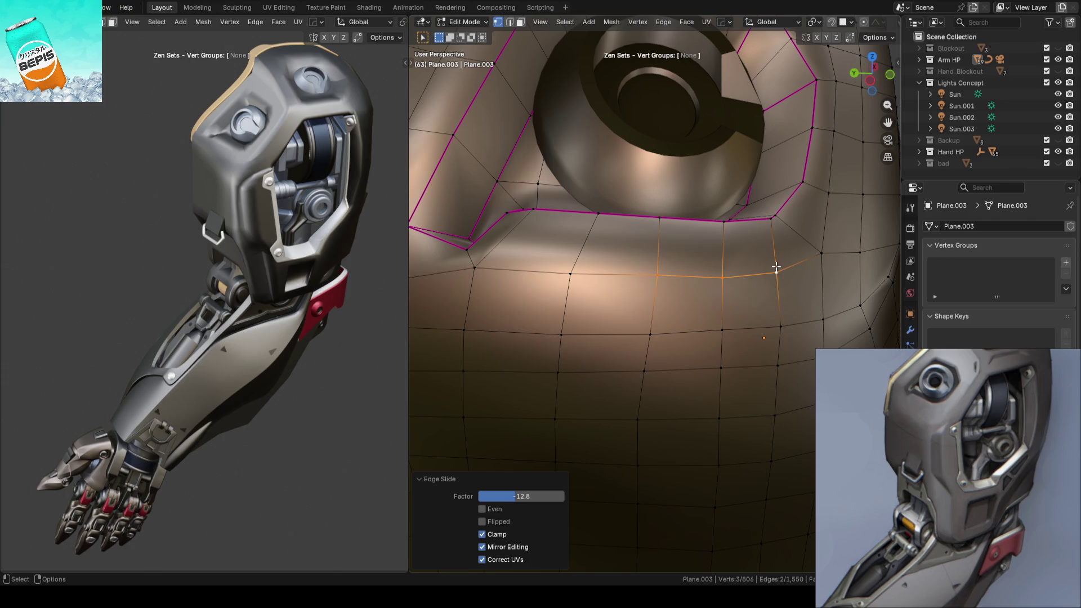
Step: Dissolve the stray vertices below the socket cutout with Ctrl+X
scroll(776, 267, "down", 5)
left_click(824, 333)
scroll(651, 299, "up", 6)
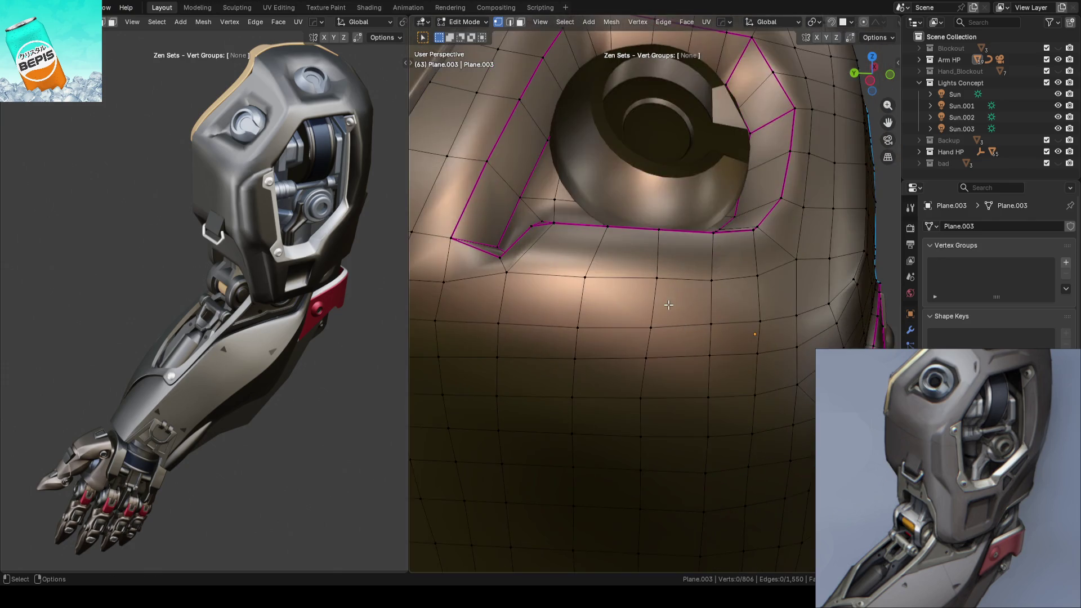
left_click(692, 278)
left_click(747, 276)
key("ctrl+x")
mouse_move(748, 271)
middle_mouse_down()
mouse_move(758, 259)
mouse_move(732, 273)
middle_mouse_up()
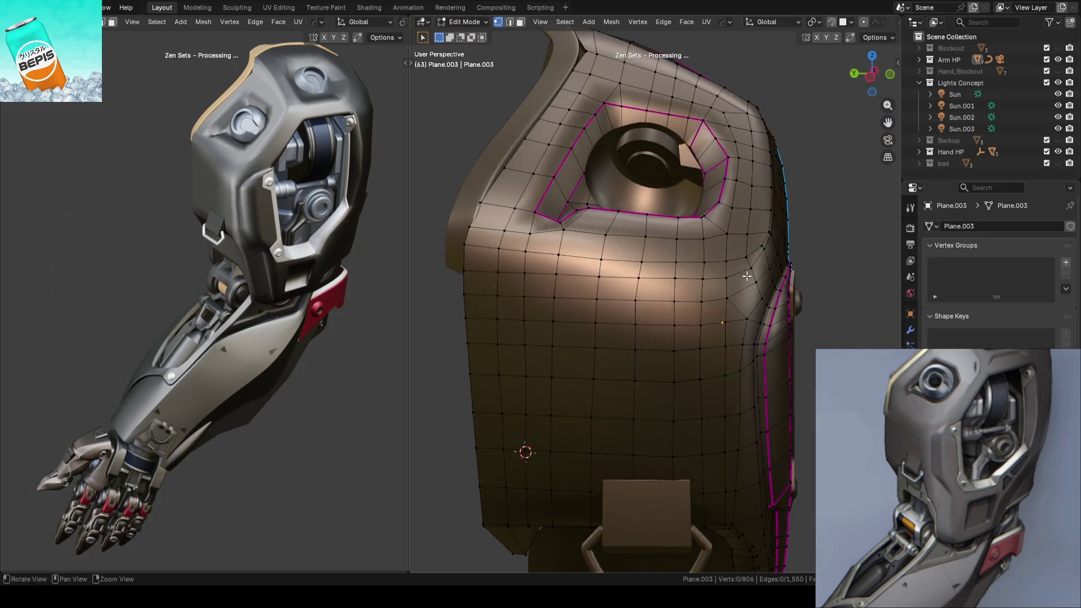
scroll(727, 279, "up", 3)
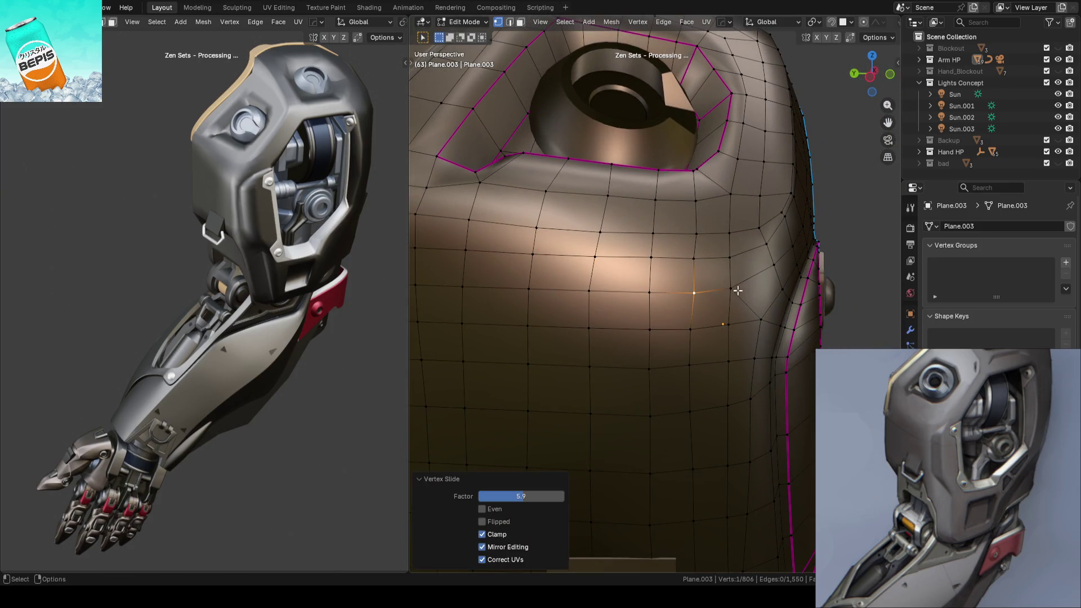
left_click(697, 232)
key("ctrl+x")
Step: Edge-slide the row of five vertices beneath the socket by about 0.0399
middle_click_drag(689, 231, 632, 264)
left_click_drag(552, 237, 727, 250)
key("g")
key("g")
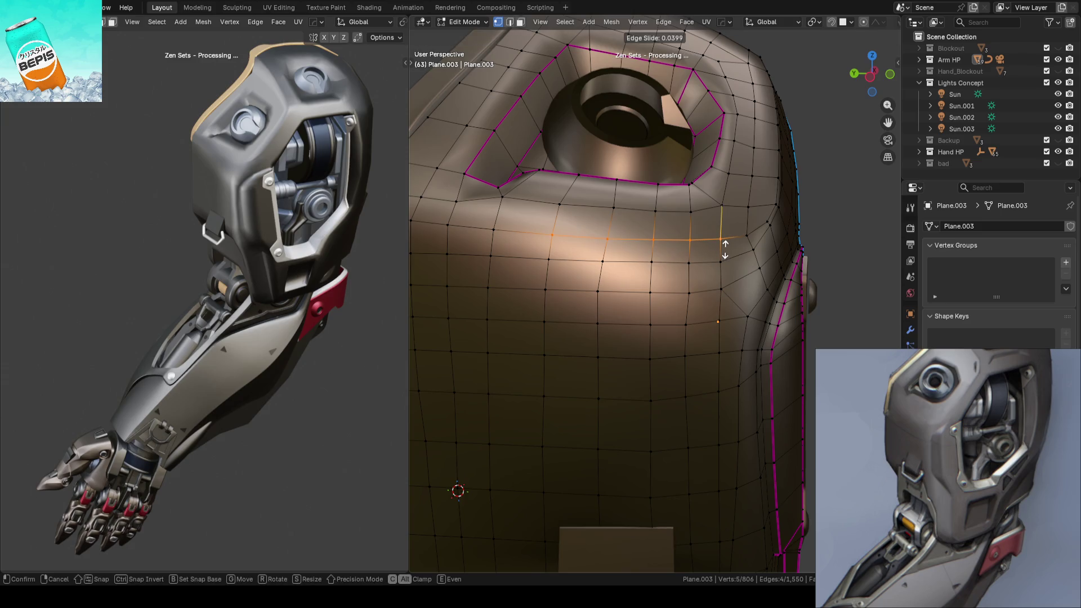
left_click(725, 250)
key("alt+a")
mouse_move(704, 253)
middle_mouse_down()
mouse_move(557, 261)
mouse_move(617, 259)
mouse_move(623, 269)
middle_mouse_up()
Step: Select the shoulder plate's side edge loop and shift it inward
key("l")
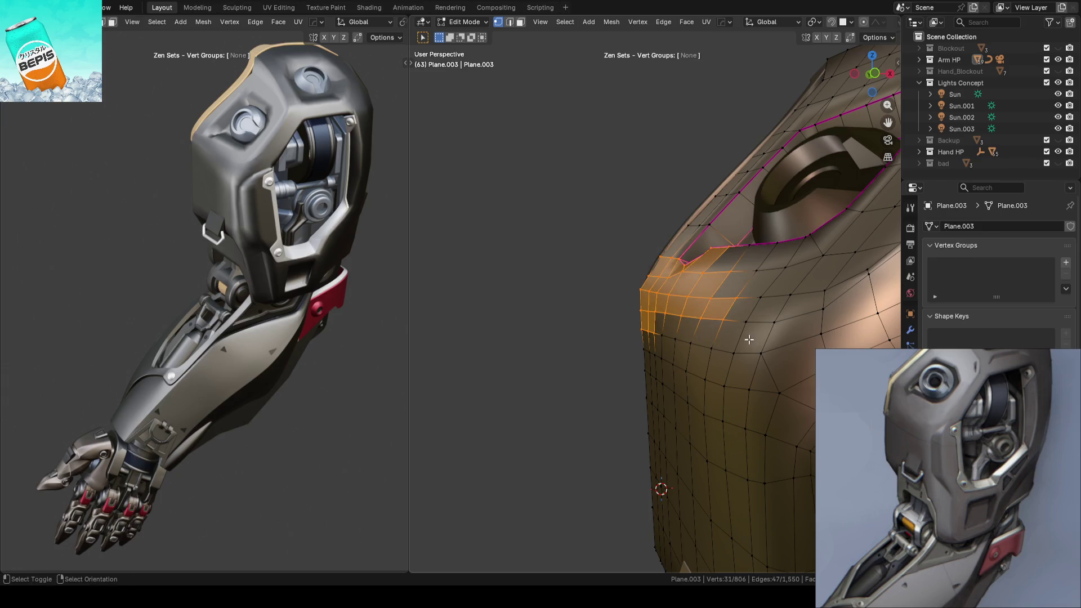
key("KP_Decimal")
key("alt+a")
mouse_move(494, 319)
middle_mouse_down()
mouse_move(535, 309)
mouse_move(726, 316)
mouse_move(610, 217)
mouse_move(481, 383)
mouse_move(581, 336)
middle_mouse_up()
middle_click_drag(626, 285, 656, 275)
left_click(657, 276, "alt")
key("shift+space")
key("g")
left_click_drag(699, 285, 700, 288)
left_click(700, 288)
Step: Slide a side-edge vertex along its edge, then nudge it along X
left_click(683, 275)
key("g")
key("g")
left_click(690, 362)
key("KP_Decimal")
key("g")
key("x")
left_click(705, 302)
Step: Move several more side-edge vertices inward along the X axis
left_click(541, 216)
middle_click_drag(698, 258, 713, 254)
left_click(714, 259)
key("g")
key("x")
left_click(751, 278)
left_click(680, 246)
key("g")
key("x")
left_click(682, 247)
left_click(717, 241)
key("g")
key("x")
left_click(762, 252)
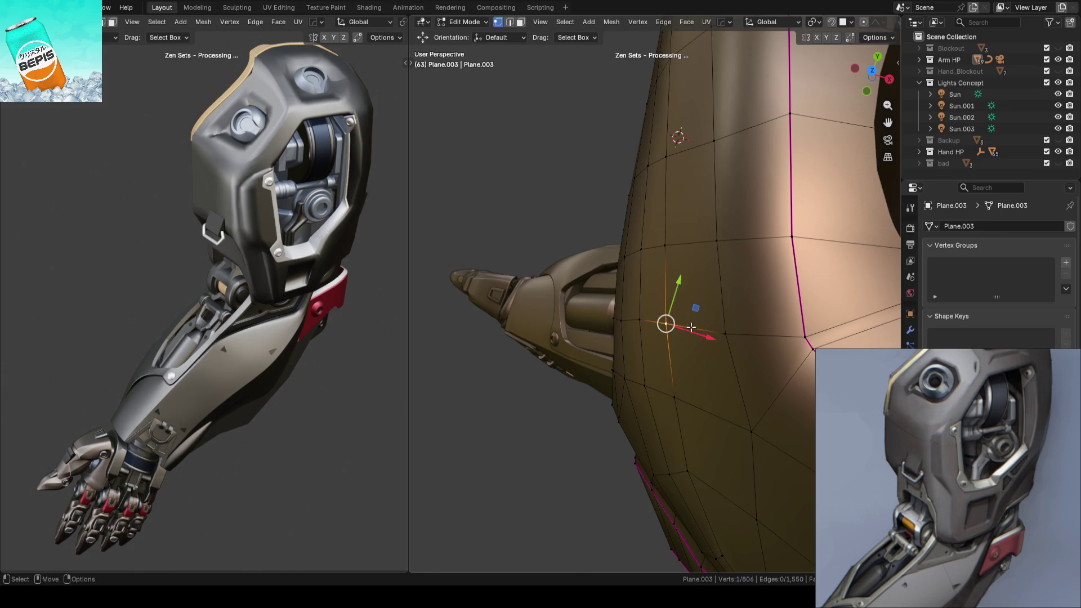
Step: Refine the side-edge vertex with alternating Y-axis and X-axis moves
mouse_move(670, 307)
middle_mouse_down()
mouse_move(647, 281)
mouse_move(657, 267)
middle_mouse_up()
key("g")
key("y")
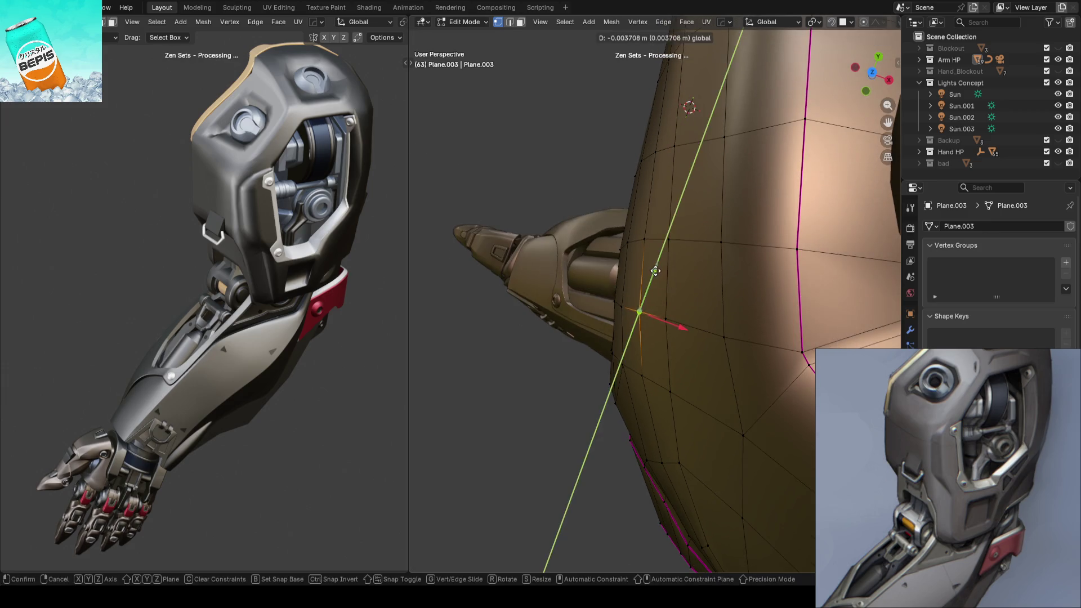
left_click(656, 265)
key("g")
key("x")
left_click(680, 286)
key("g")
key("y")
left_click(714, 307)
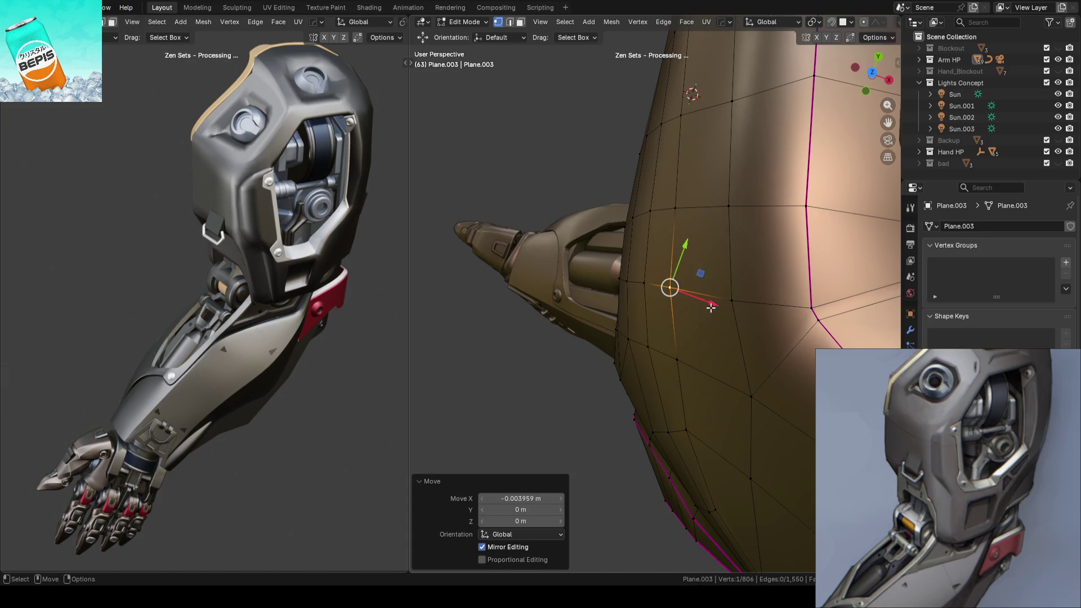
key("g")
key("y")
Step: Save ARM_14.blend from Object Mode, then return to editing the mesh
key("Tab")
key("ctrl+s")
mouse_move(642, 188)
middle_mouse_down()
mouse_move(641, 244)
mouse_move(673, 200)
mouse_move(665, 218)
mouse_move(700, 207)
mouse_move(654, 232)
mouse_move(728, 209)
mouse_move(631, 235)
mouse_move(619, 272)
mouse_move(708, 275)
mouse_move(662, 207)
mouse_move(680, 180)
middle_mouse_up()
scroll(630, 234, "up", 2)
key("Tab")
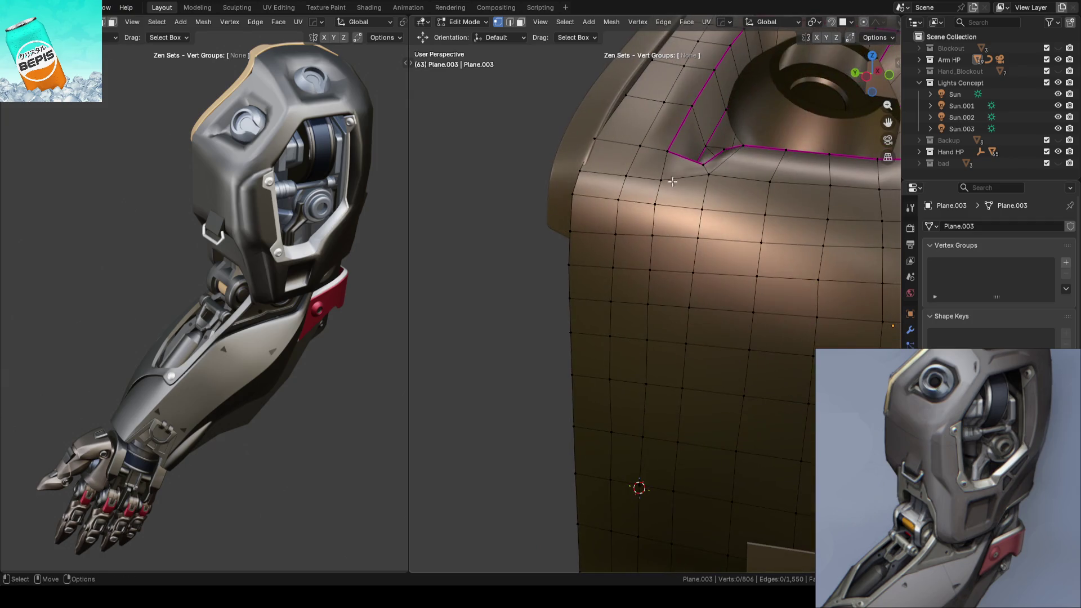
Step: Select a shortest path of shell-edge vertices and move it inward along Global X
left_click(574, 196)
mouse_move(575, 196)
middle_mouse_down()
mouse_move(697, 216)
mouse_move(738, 242)
mouse_move(690, 284)
mouse_move(690, 244)
middle_mouse_up()
left_click(762, 219, "ctrl")
key("comma")
left_click(690, 243)
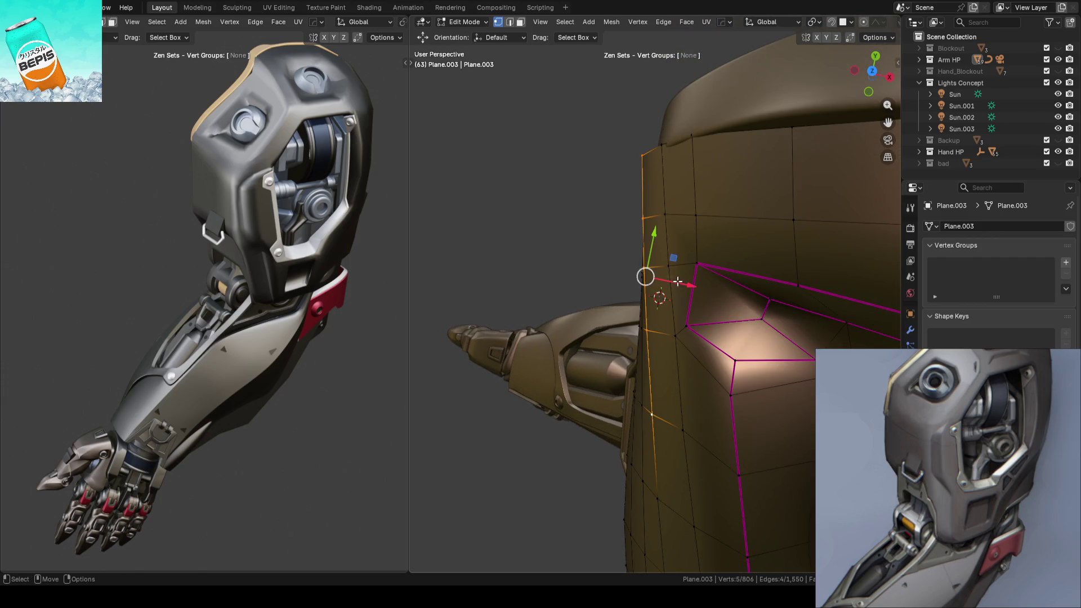
key("g")
key("x")
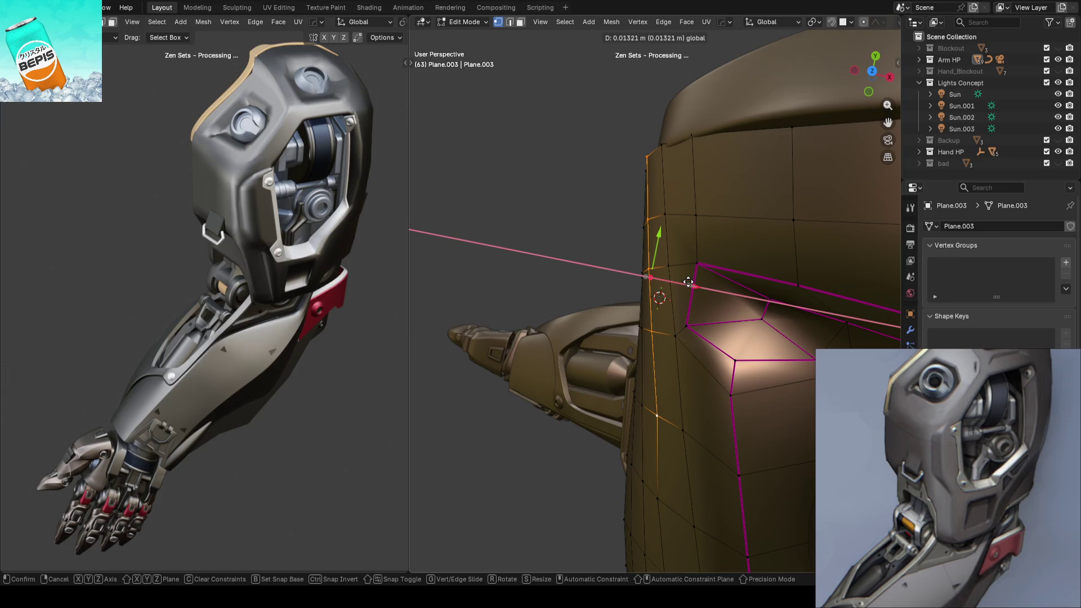
left_click(688, 281)
Step: Nudge the selected edge vertices further inward along X twice
middle_click_drag(688, 282, 647, 236)
key("g")
key("x")
left_click(682, 299)
mouse_move(682, 300)
middle_mouse_down()
mouse_move(647, 247)
mouse_move(681, 304)
middle_mouse_up()
key("g")
key("x")
left_click(681, 303)
Step: Move another edge vertex inward along X and clear the selection
left_click(673, 302)
key("g")
key("x")
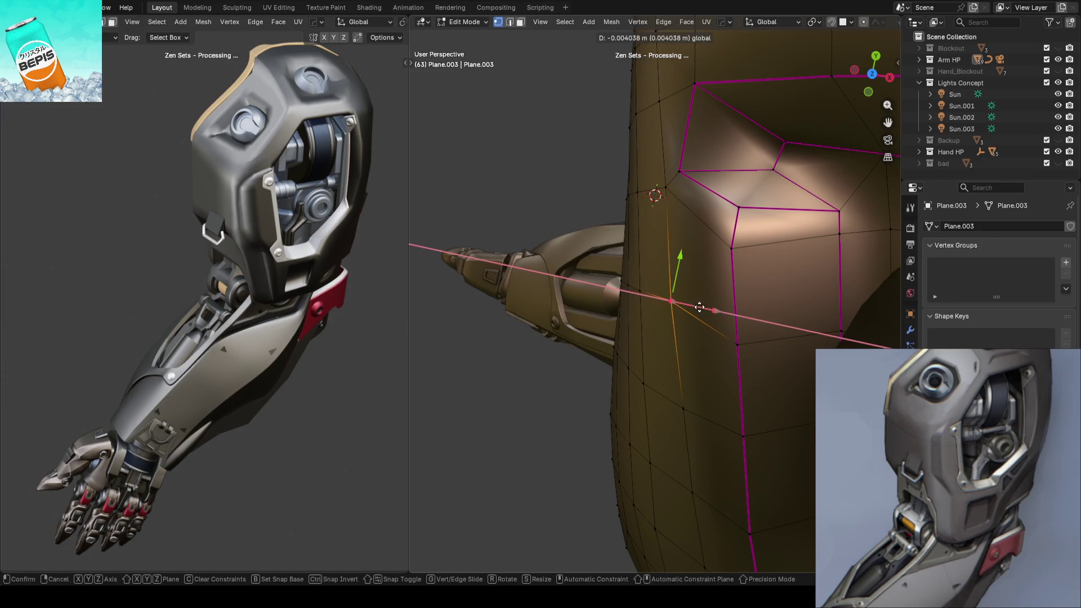
left_click(662, 317)
mouse_move(661, 317)
middle_mouse_down()
mouse_move(548, 208)
mouse_move(548, 238)
middle_mouse_up()
key("alt+a")
key("Tab")
key("Tab")
Step: Move a three-vertex path on the side edge inward along X
left_click(675, 344)
mouse_move(675, 344)
middle_mouse_down()
mouse_move(652, 288)
mouse_move(509, 147)
middle_mouse_up()
left_click(654, 397, "ctrl")
key("g")
key("x")
left_click(675, 345)
middle_click_drag(608, 229, 642, 293)
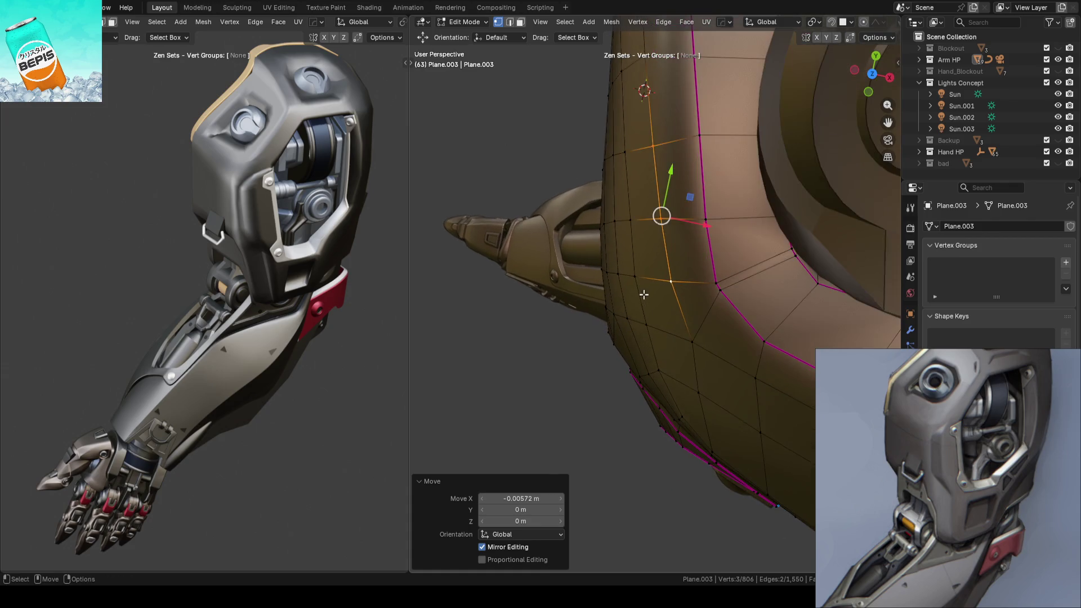
left_click(637, 276)
Step: Save ARM_14.blend from Object Mode and go back into Edit Mode
key("Tab")
key("ctrl+s")
mouse_move(514, 140)
middle_mouse_down()
mouse_move(584, 161)
mouse_move(607, 246)
mouse_move(576, 197)
mouse_move(590, 182)
mouse_move(714, 203)
mouse_move(626, 233)
mouse_move(612, 272)
mouse_move(674, 262)
mouse_move(670, 215)
mouse_move(638, 218)
mouse_move(618, 264)
mouse_move(651, 234)
mouse_move(644, 252)
mouse_move(579, 252)
mouse_move(612, 291)
mouse_move(551, 296)
mouse_move(563, 265)
mouse_move(540, 229)
middle_mouse_up()
scroll(633, 273, "up", 4)
key("Tab")
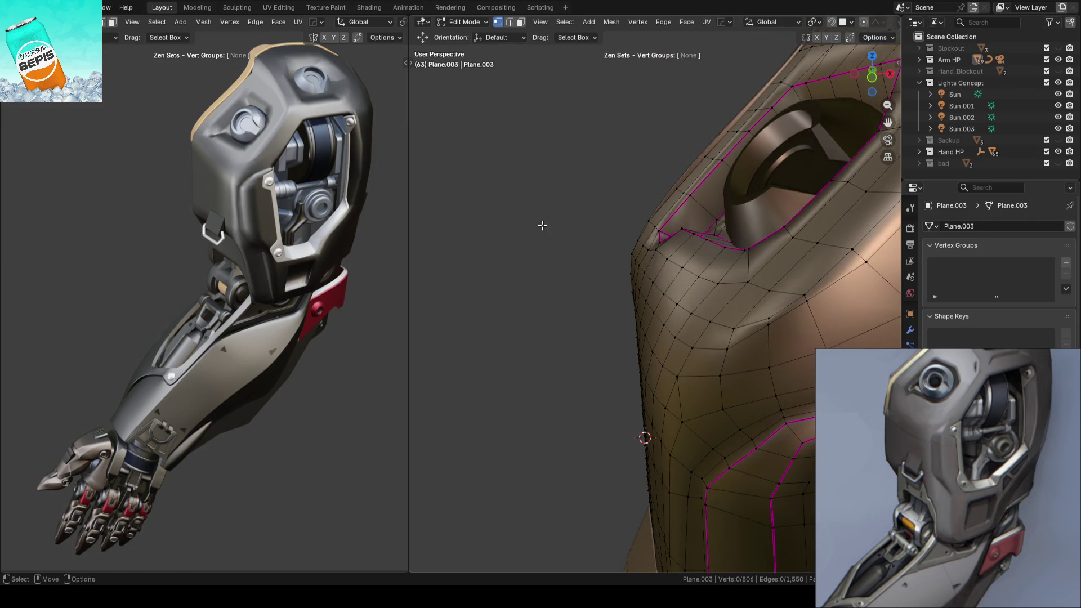
Step: Pull the side-edge vertex near the socket and the one above it inward along X
left_click_drag(541, 229, 581, 326, "shift")
middle_click_drag(580, 326, 483, 272)
key("alt+a")
mouse_move(523, 306)
middle_mouse_down()
mouse_move(770, 301)
mouse_move(569, 514)
mouse_move(531, 309)
mouse_move(521, 350)
mouse_move(532, 361)
mouse_move(591, 363)
mouse_move(700, 338)
mouse_move(663, 321)
mouse_move(657, 224)
mouse_move(712, 268)
mouse_move(697, 236)
mouse_move(724, 196)
mouse_move(640, 310)
mouse_move(603, 337)
mouse_move(642, 314)
mouse_move(663, 253)
mouse_move(652, 281)
mouse_move(663, 280)
mouse_move(623, 299)
middle_mouse_up()
left_click(614, 299)
key("g")
left_click(649, 316)
left_click(629, 230)
key("g")
key("x")
left_click(618, 302)
Step: Move the middle and lower socket-edge vertices along X, then save the file
left_click(615, 298)
left_click(585, 399)
key("g")
key("x")
left_click(612, 386)
left_click(614, 298)
key("g")
key("x")
left_click(651, 313)
middle_click_drag(651, 314, 534, 332)
key("Tab")
key("ctrl+s")
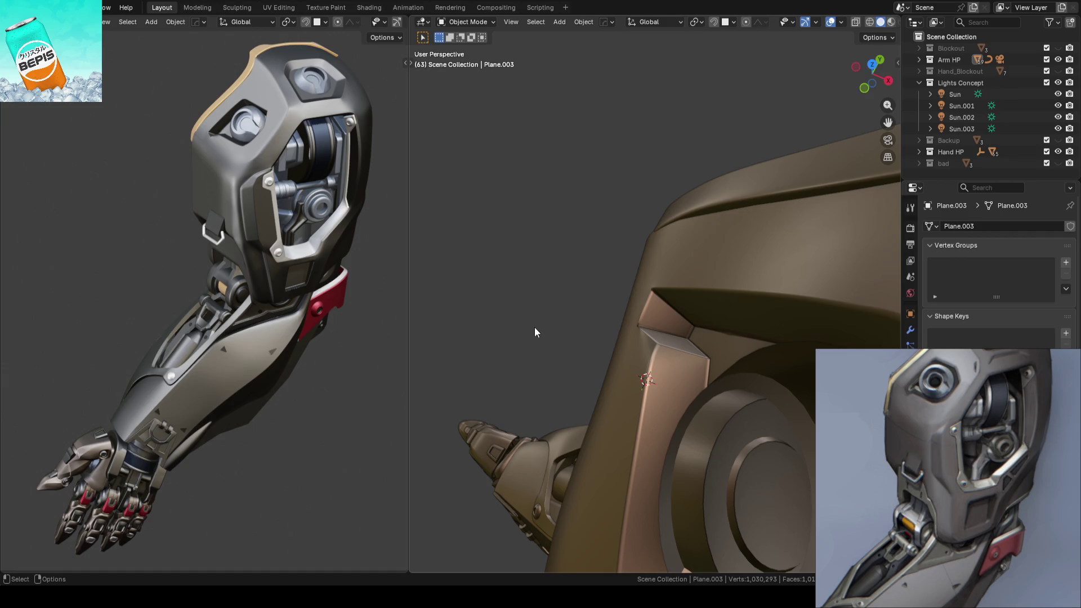
key("Tab")
mouse_move(535, 316)
middle_mouse_down()
mouse_move(685, 254)
mouse_move(664, 265)
mouse_move(676, 270)
middle_mouse_up()
scroll(563, 270, "down", 5)
key("Tab")
scroll(643, 256, "up", 5)
key("Tab")
key("ctrl+s")
left_click(565, 264)
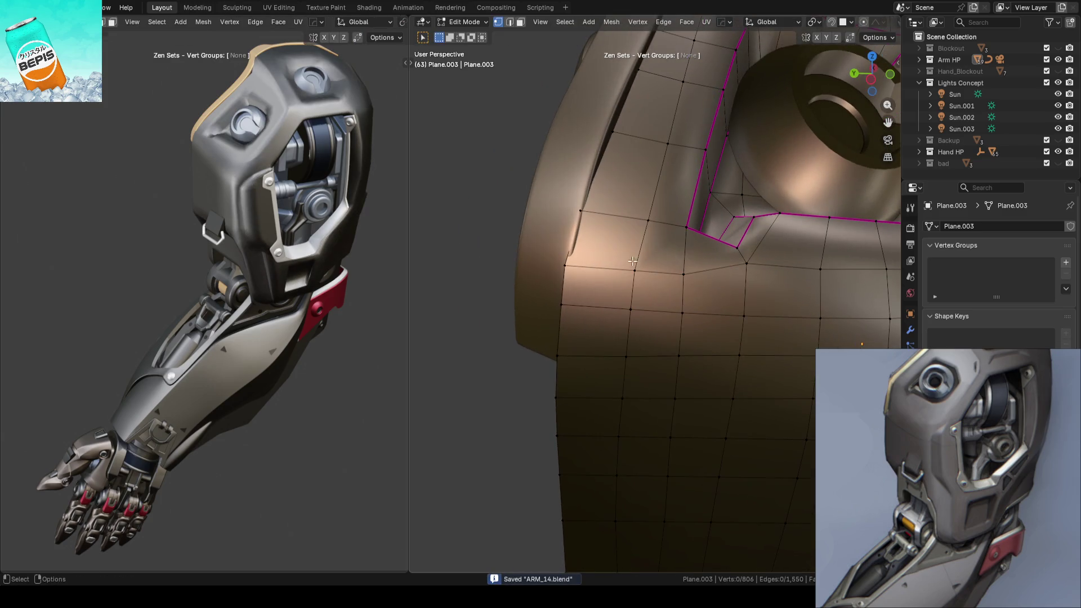
left_click(685, 274, "ctrl")
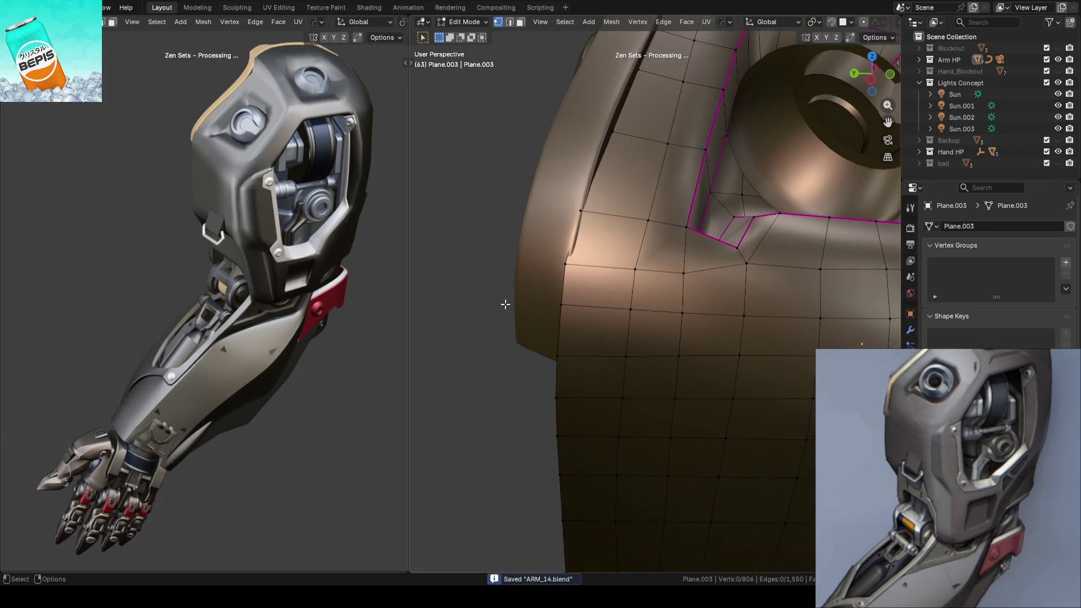
scroll(501, 302, "down", 4)
key("Tab")
scroll(498, 298, "up", 3)
left_click(507, 293)
scroll(520, 292, "down", 2)
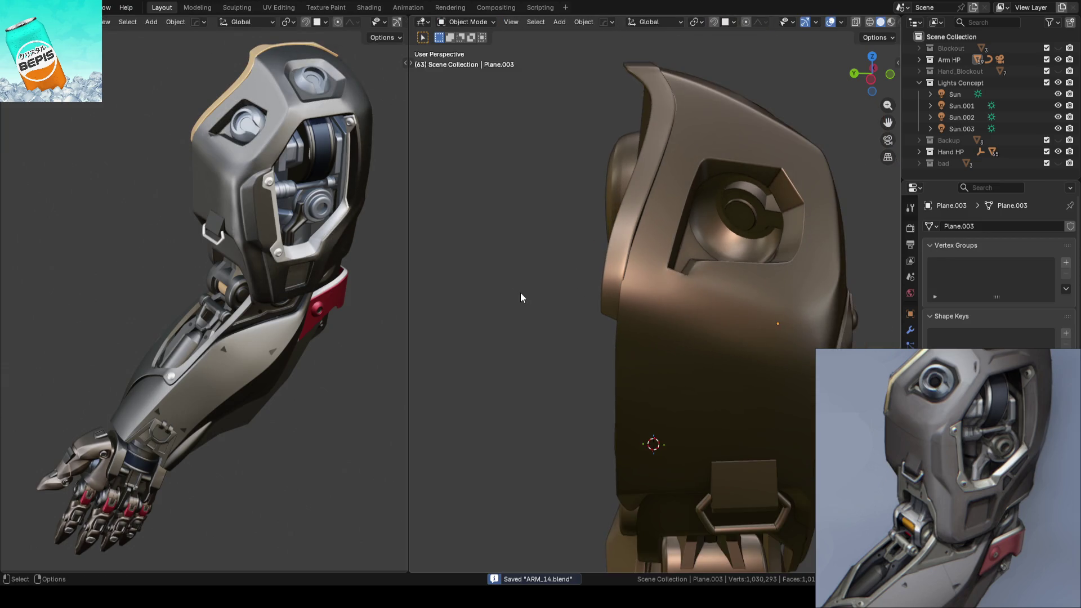
mouse_move(583, 284)
middle_mouse_down()
mouse_move(663, 285)
mouse_move(691, 272)
mouse_move(647, 309)
mouse_move(633, 289)
mouse_move(653, 284)
mouse_move(572, 320)
mouse_move(499, 323)
mouse_move(495, 333)
mouse_move(675, 314)
mouse_move(498, 279)
middle_mouse_up()
key("Tab")
key("Tab")
key("ctrl+s")
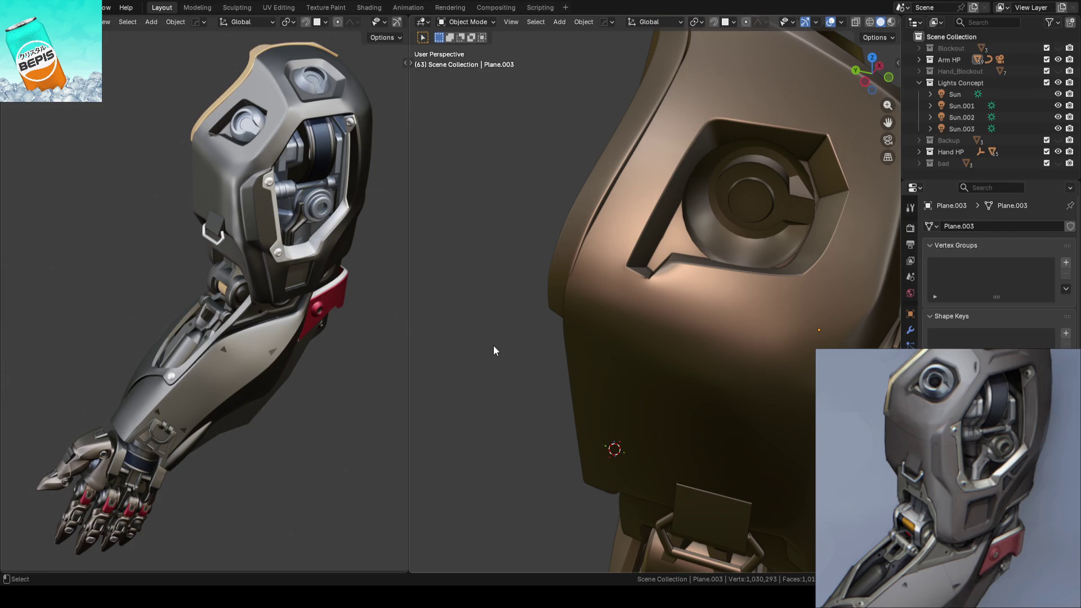
key("ctrl+s")
scroll(516, 331, "down", 5)
middle_click_drag(562, 317, 563, 292)
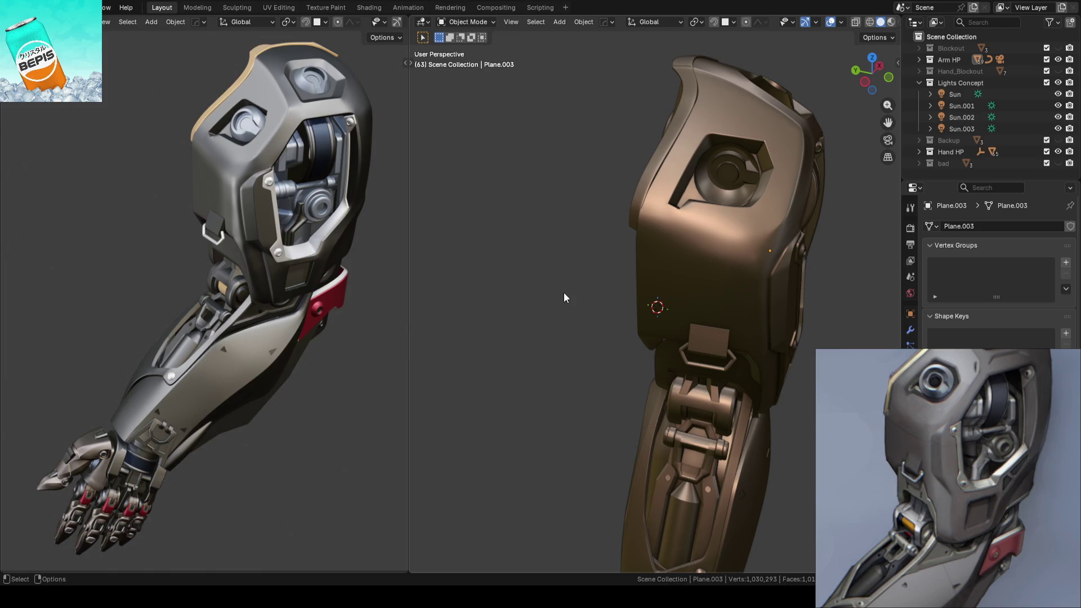
scroll(563, 292, "up", 6)
left_click(621, 290)
Step: Nudge the cutout-corner vertex and the one below it inward along X (-0.000984 m)
key("Tab")
mouse_move(622, 293)
middle_mouse_down()
mouse_move(528, 304)
mouse_move(600, 299)
mouse_move(562, 289)
mouse_move(574, 292)
middle_mouse_up()
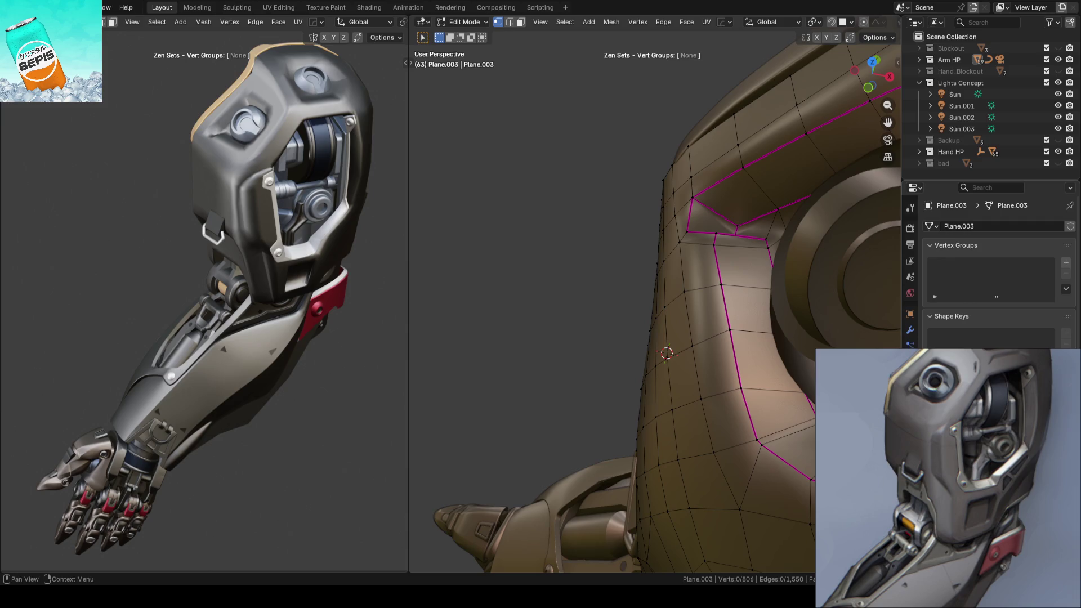
mouse_move(581, 201)
middle_mouse_down("shift")
mouse_move(586, 180)
mouse_move(560, 206)
middle_mouse_up("shift")
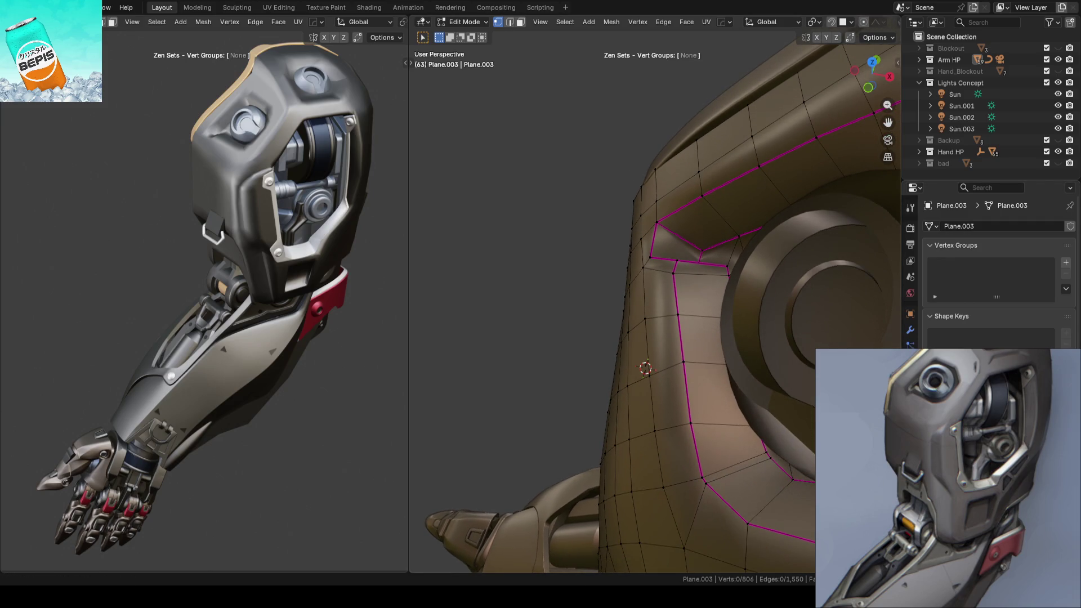
mouse_move(610, 360)
middle_mouse_down()
mouse_move(607, 342)
mouse_move(651, 354)
mouse_move(630, 336)
middle_mouse_up()
left_click(635, 293)
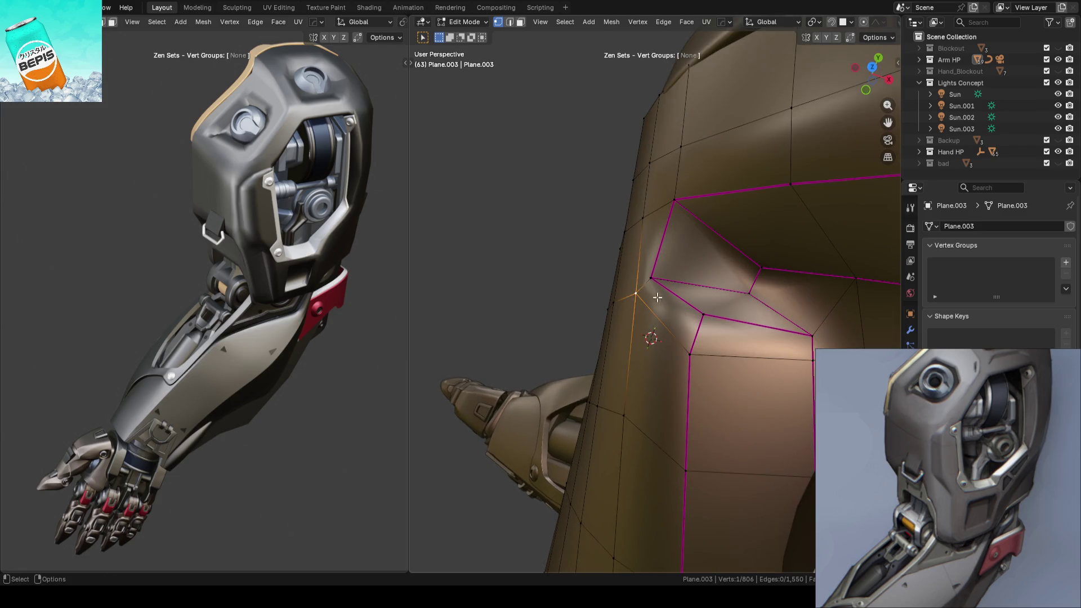
key("shift+space")
left_click_drag(675, 307, 675, 307)
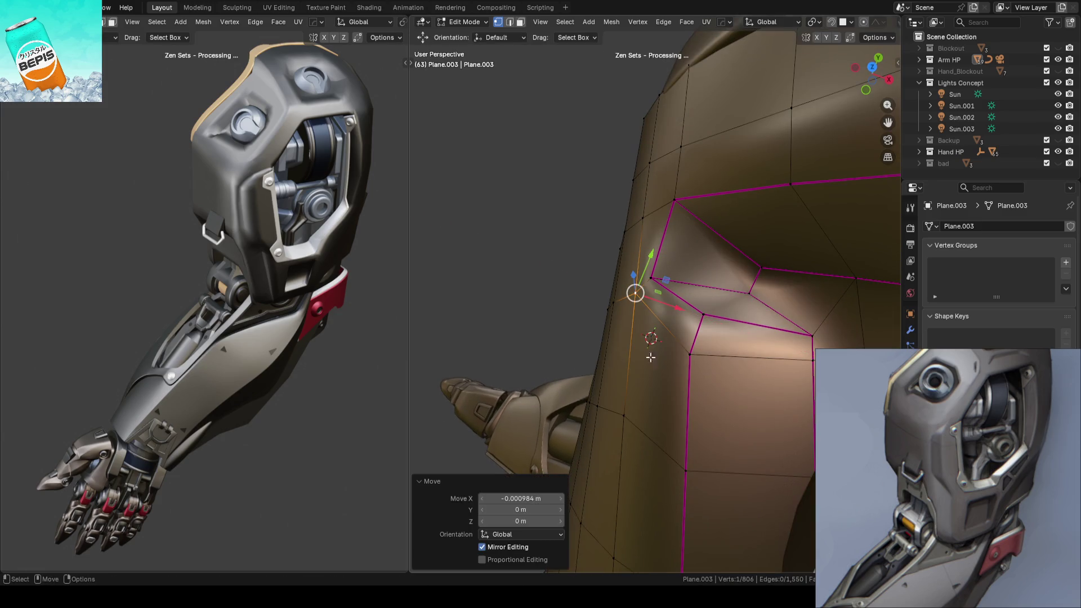
left_click(622, 415)
left_click_drag(660, 429, 657, 430)
mouse_move(658, 431)
middle_mouse_down()
mouse_move(514, 323)
mouse_move(540, 285)
mouse_move(527, 318)
mouse_move(649, 272)
mouse_move(747, 269)
mouse_move(656, 255)
middle_mouse_up()
Step: Save ARM_14.blend and inspect the plate's smooth shading around the socket opening
key("Tab")
key("ctrl+s")
scroll(647, 272, "up", 4)
scroll(644, 273, "up", 2)
key("Tab")
key("Tab")
key("Tab")
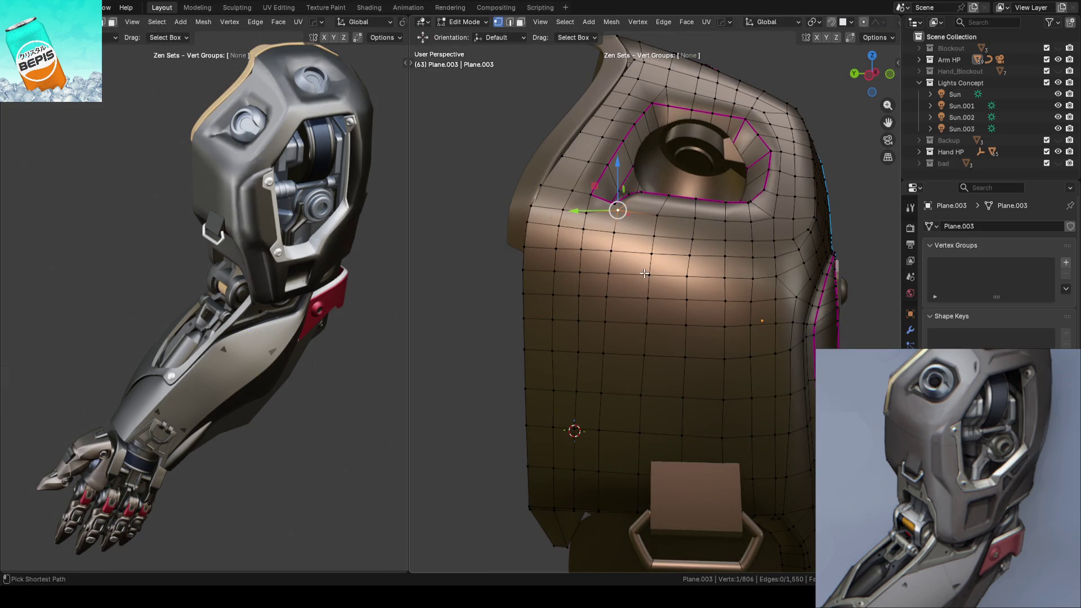
key("Tab")
scroll(495, 296, "down", 3)
mouse_move(511, 287)
middle_mouse_down()
mouse_move(629, 279)
mouse_move(506, 334)
mouse_move(510, 349)
mouse_move(559, 366)
mouse_move(587, 343)
mouse_move(526, 351)
middle_mouse_up()
scroll(616, 342, "up", 3)
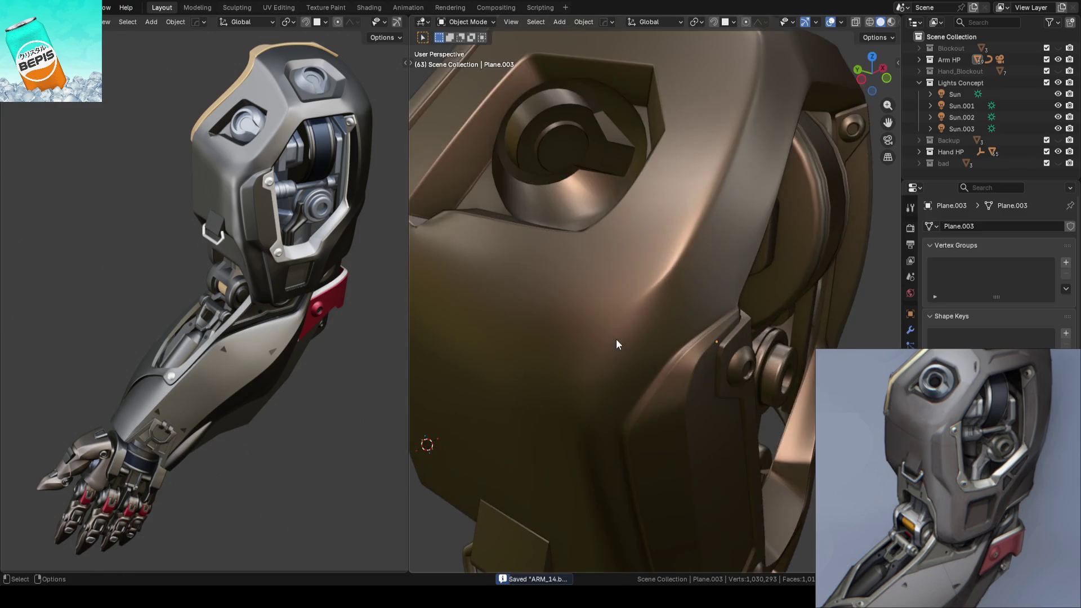
Step: Vertex-slide a vertex on the shoulder plate's front along its edge, factor 13.2
key("Tab")
mouse_move(619, 342)
middle_mouse_down()
mouse_move(632, 299)
mouse_move(666, 335)
mouse_move(644, 288)
mouse_move(647, 340)
mouse_move(635, 314)
middle_mouse_up()
left_click(870, 311)
mouse_move(870, 312)
middle_mouse_down()
mouse_move(657, 281)
mouse_move(658, 290)
middle_mouse_up()
left_click(670, 310)
key("g")
key("g")
left_click(659, 299)
Step: Knife-cut a new edge between two vertices across the plate's front
key("k")
left_click(657, 212)
left_click(636, 278)
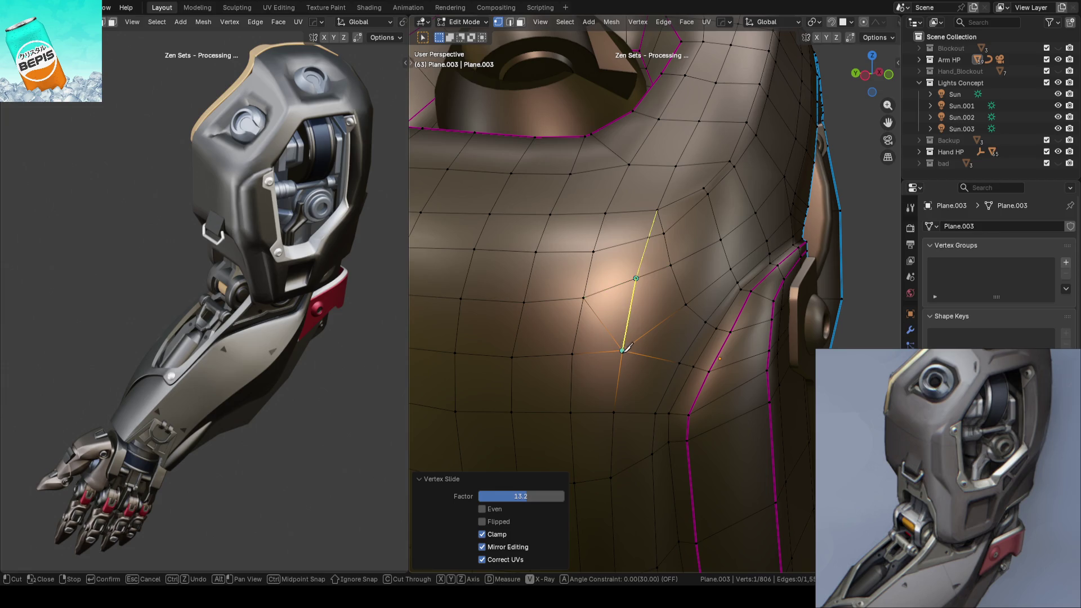
key("Return")
middle_click_drag(634, 315, 633, 310)
key("2")
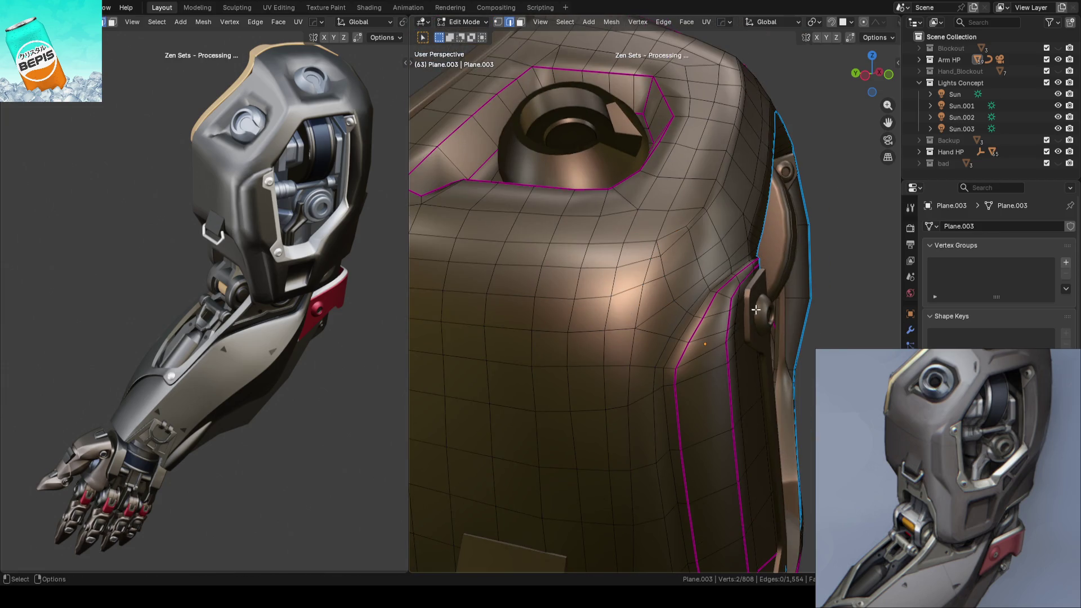
scroll(632, 310, "down", 4)
scroll(728, 296, "up", 4)
Step: Return Plane.003 to Object Mode and save ARM_14.blend
key("Tab")
scroll(727, 296, "down", 4)
key("ctrl+s")
mouse_move(727, 296)
middle_mouse_down()
mouse_move(658, 341)
mouse_move(673, 340)
mouse_move(644, 339)
middle_mouse_up()
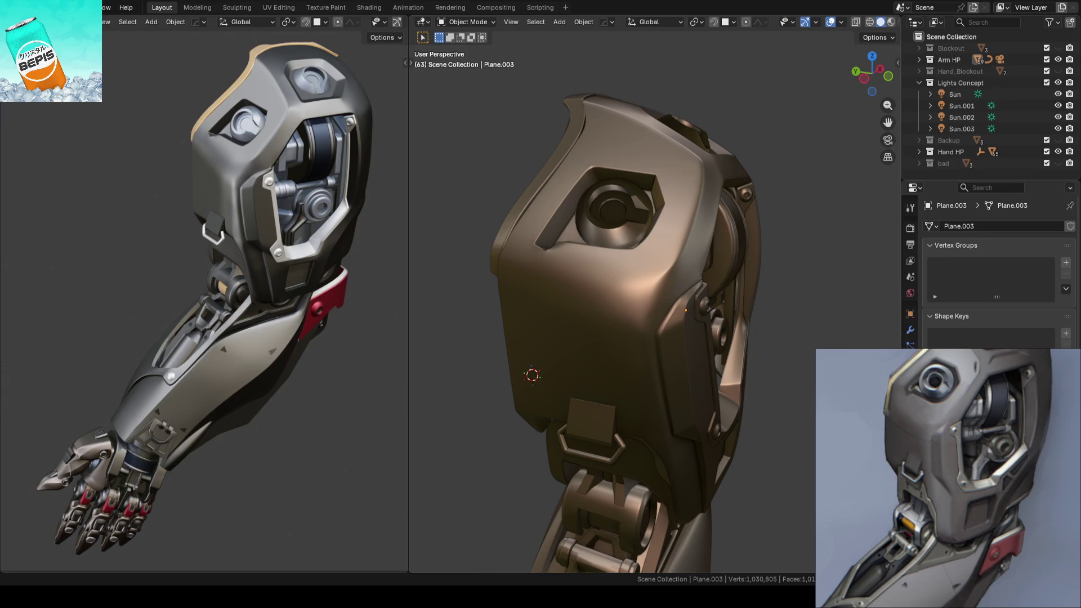
Step: On Plane.003, select a nine-vertex shortest edge path across the plate
scroll(654, 286, "up", 5)
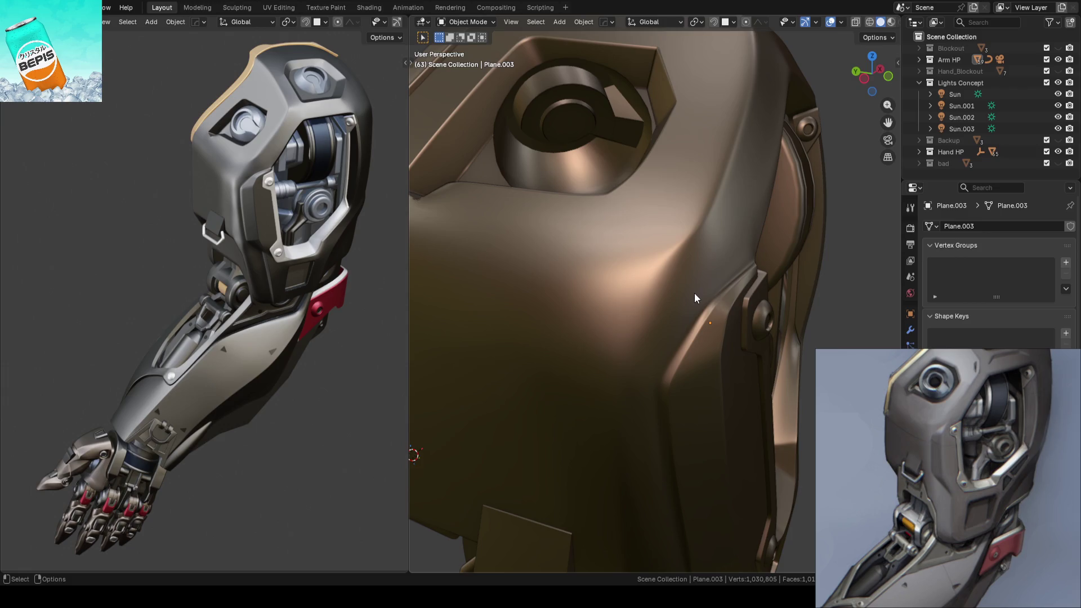
left_click(694, 293)
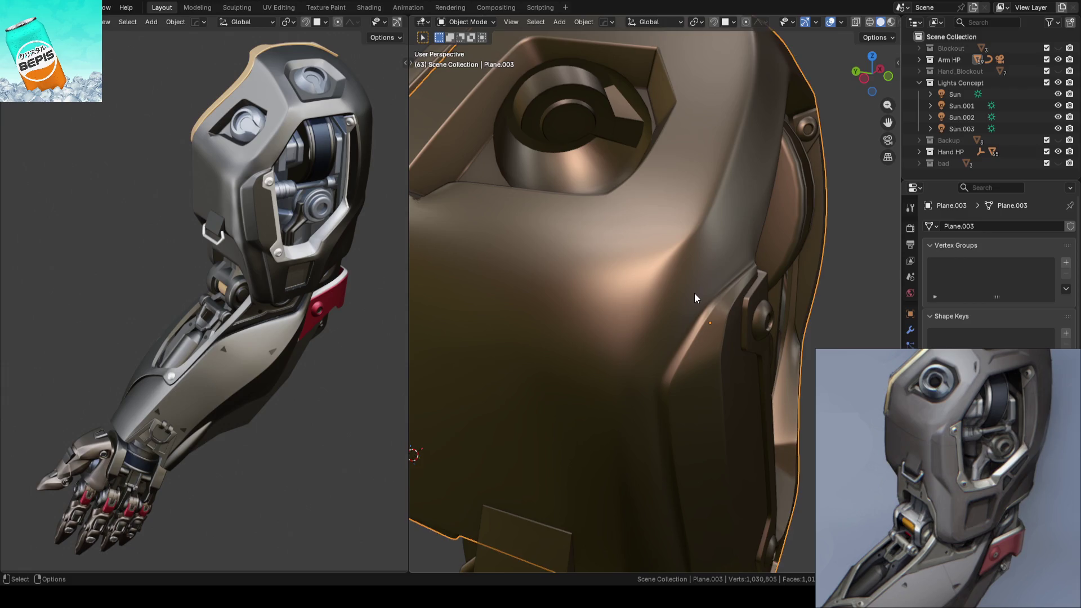
key("Tab")
mouse_move(694, 293)
middle_mouse_down()
mouse_move(477, 277)
mouse_move(595, 299)
mouse_move(562, 261)
mouse_move(610, 309)
mouse_move(602, 283)
mouse_move(584, 277)
middle_mouse_up()
left_click(477, 277)
left_click(588, 272)
left_click(636, 316, "ctrl")
Step: Nudge the edge path slightly along X with Local transform orientation
mouse_move(637, 316)
middle_mouse_down()
mouse_move(560, 282)
mouse_move(569, 281)
middle_mouse_up()
key("w")
key("comma")
left_click(572, 289)
left_click_drag(696, 296, 688, 295)
left_click(598, 300)
mouse_move(598, 300)
middle_mouse_down()
mouse_move(511, 299)
mouse_move(647, 312)
mouse_move(761, 304)
mouse_move(572, 538)
mouse_move(560, 330)
mouse_move(521, 387)
mouse_move(619, 297)
mouse_move(604, 334)
mouse_move(596, 279)
mouse_move(634, 289)
mouse_move(566, 196)
mouse_move(635, 265)
mouse_move(716, 271)
mouse_move(702, 239)
mouse_move(750, 257)
mouse_move(625, 265)
mouse_move(610, 291)
mouse_move(683, 321)
mouse_move(659, 279)
mouse_move(773, 319)
mouse_move(753, 323)
middle_mouse_up()
Step: Save ARM_14.blend in Object Mode, then reopen the 808-vertex mesh for editing
key("Tab")
key("ctrl+s")
scroll(651, 279, "up", 4)
key("Tab")
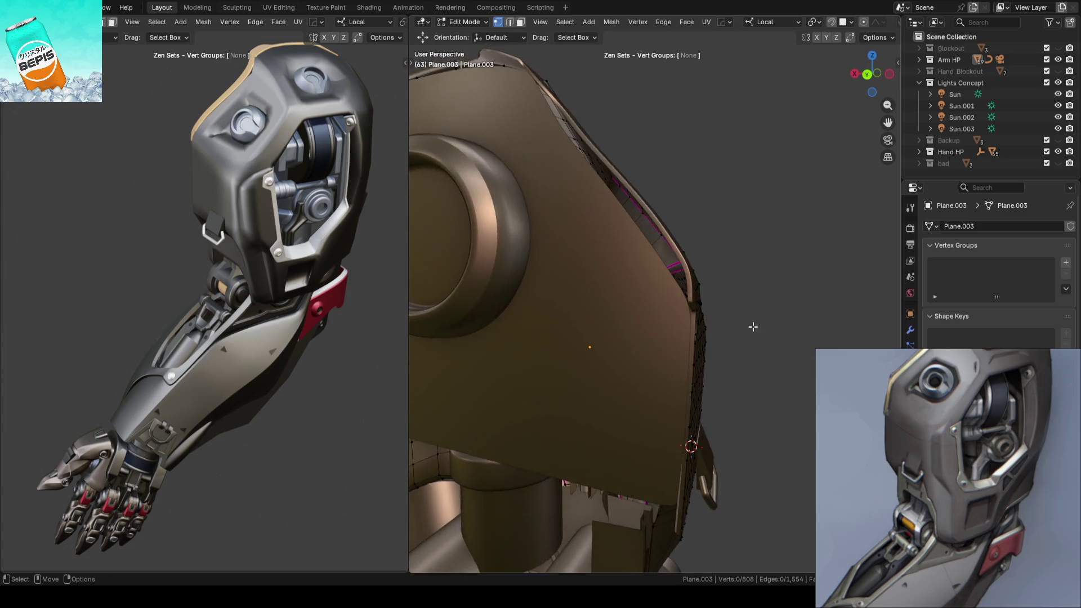
Step: Switch Plane.003 back to Object Mode, view the socket opening, and save ARM_14.blend
key("Tab")
mouse_move(814, 303)
middle_mouse_down()
mouse_move(721, 298)
mouse_move(619, 328)
mouse_move(596, 300)
mouse_move(572, 302)
mouse_move(592, 307)
middle_mouse_up()
key("ctrl+s")
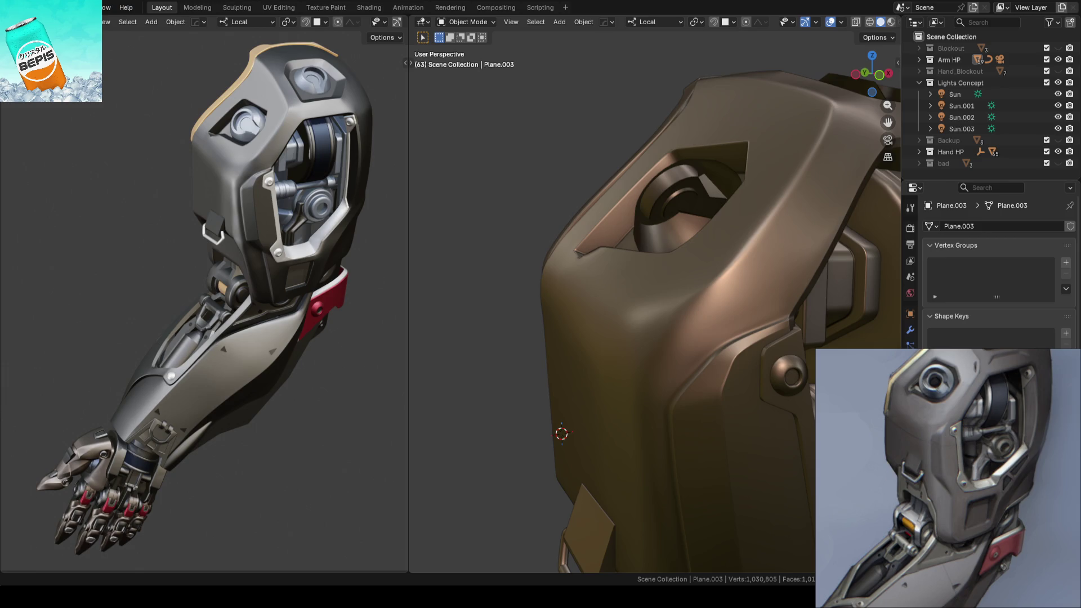
Step: Save the file, then bring up the plate's mesh from a frontal view
key("ctrl+s")
mouse_move(502, 272)
middle_mouse_down()
mouse_move(567, 274)
mouse_move(649, 338)
mouse_move(650, 324)
mouse_move(645, 336)
middle_mouse_up()
scroll(645, 335, "up", 2)
key("Tab")
middle_click_drag(764, 326, 737, 304)
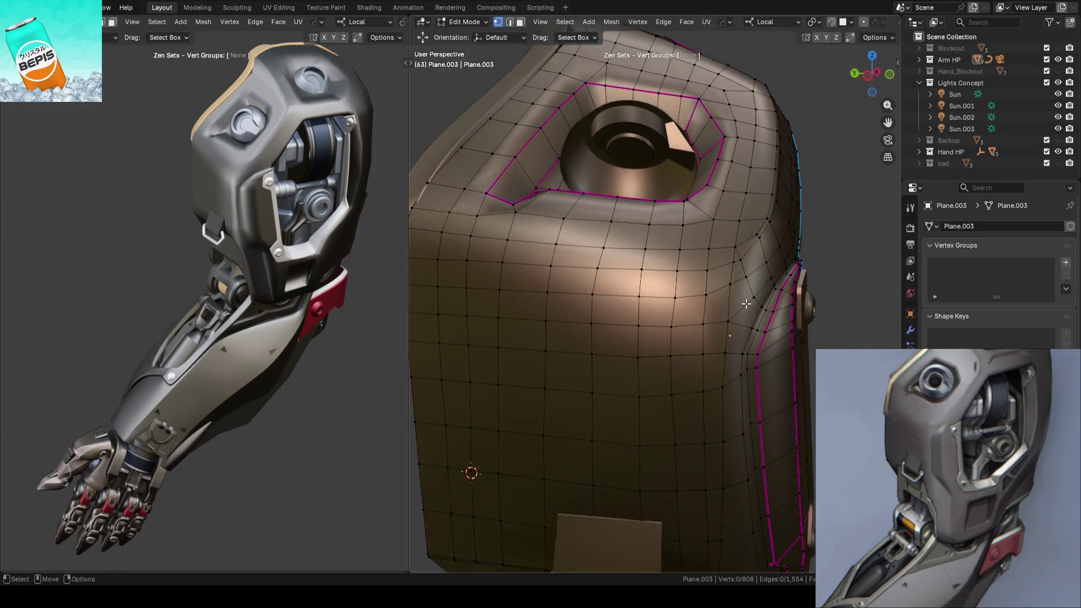
scroll(738, 304, "up", 2)
scroll(737, 302, "up", 2)
Step: Slide the vertex beside the side seam along its edge over several passes, about 0.0237
left_click(724, 300)
key("shift+v")
left_click(726, 293)
key("shift+v")
left_click(746, 295)
key("shift+v")
left_click(775, 287)
key("shift+v")
left_click(777, 286)
Step: Save ARM_14.blend and return Plane.003 to Object Mode
mouse_move(777, 286)
middle_mouse_down()
mouse_move(847, 280)
mouse_move(620, 329)
mouse_move(697, 349)
mouse_move(744, 316)
mouse_move(681, 278)
middle_mouse_up()
key("ctrl+s")
key("Tab")
scroll(677, 275, "up", 6)
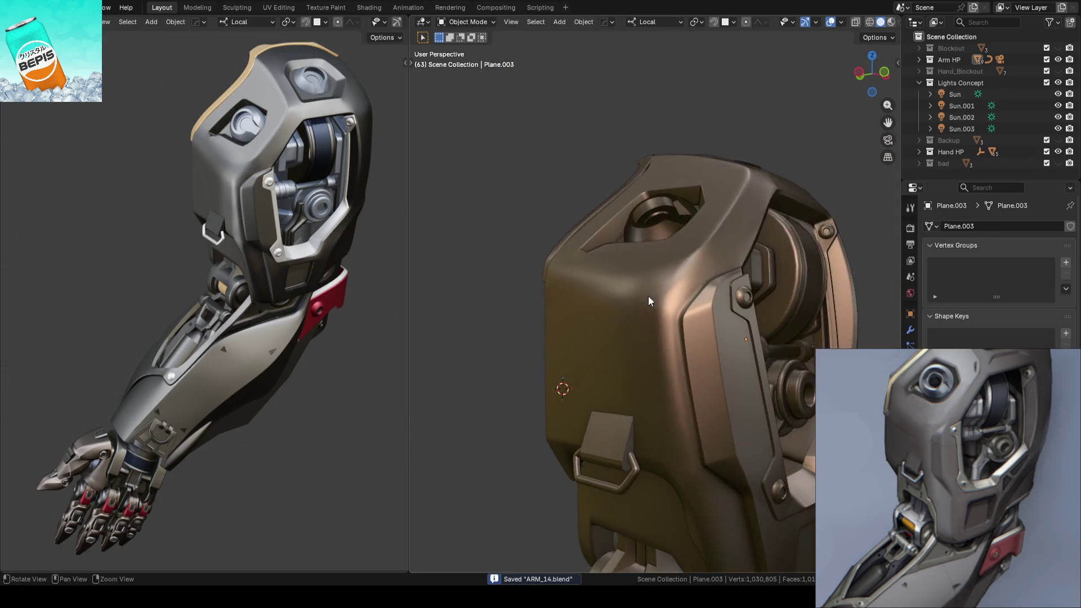
Step: Inspect the faces along the plate's left side edge near the socket corner
key("Tab")
mouse_move(529, 332)
middle_mouse_down()
mouse_move(500, 364)
mouse_move(562, 184)
mouse_move(507, 319)
mouse_move(564, 331)
mouse_move(707, 285)
mouse_move(758, 306)
mouse_move(531, 320)
mouse_move(519, 369)
middle_mouse_up()
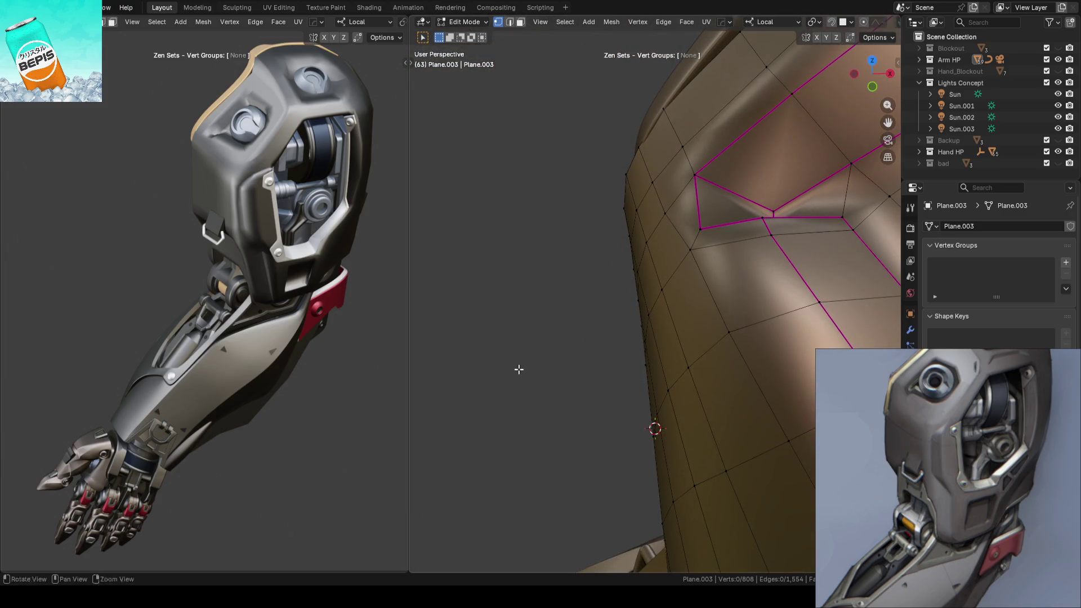
middle_click_drag(647, 274, 661, 261)
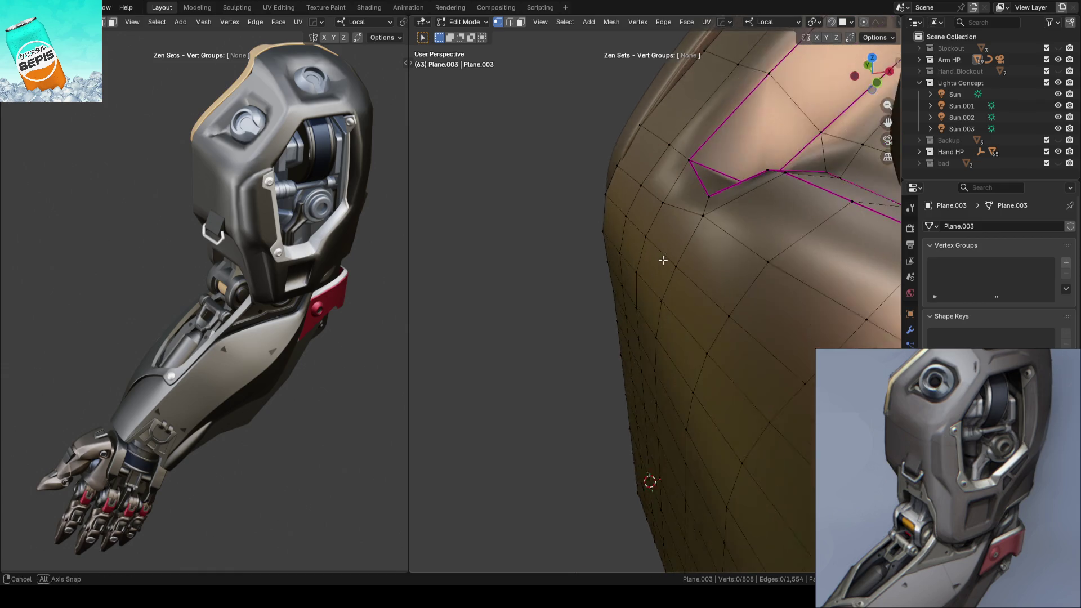
left_click_drag(561, 165, 670, 371)
left_click(545, 355)
mouse_move(546, 355)
middle_mouse_down()
mouse_move(586, 343)
mouse_move(622, 290)
mouse_move(589, 294)
mouse_move(603, 321)
mouse_move(739, 340)
mouse_move(627, 292)
mouse_move(626, 226)
mouse_move(596, 235)
mouse_move(659, 268)
mouse_move(718, 338)
mouse_move(702, 372)
mouse_move(560, 405)
mouse_move(541, 436)
middle_mouse_up()
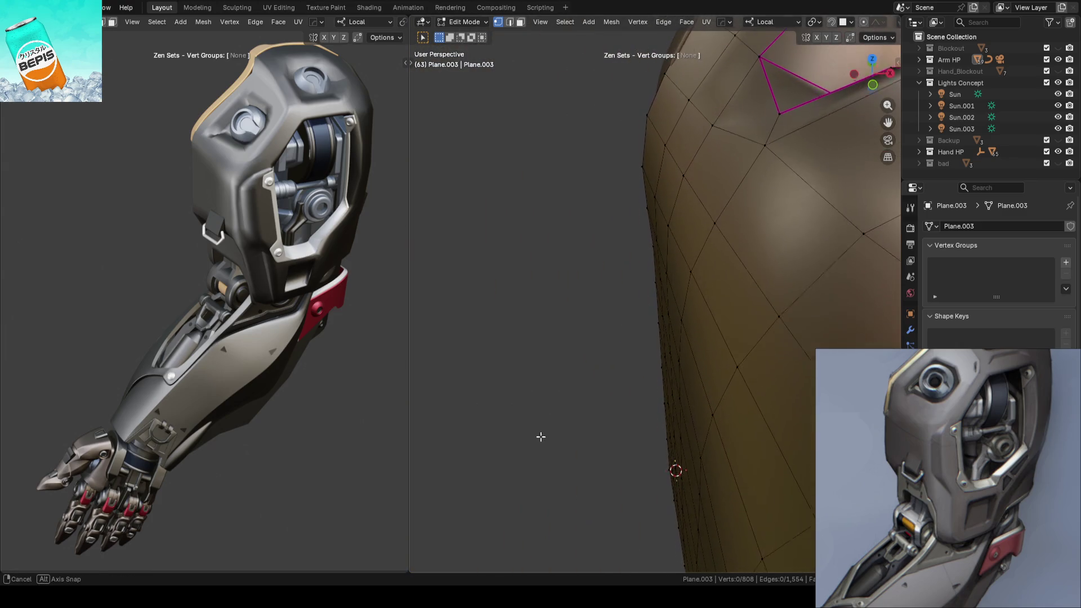
mouse_move(629, 356)
middle_mouse_down()
mouse_move(760, 284)
mouse_move(732, 314)
mouse_move(693, 254)
middle_mouse_up()
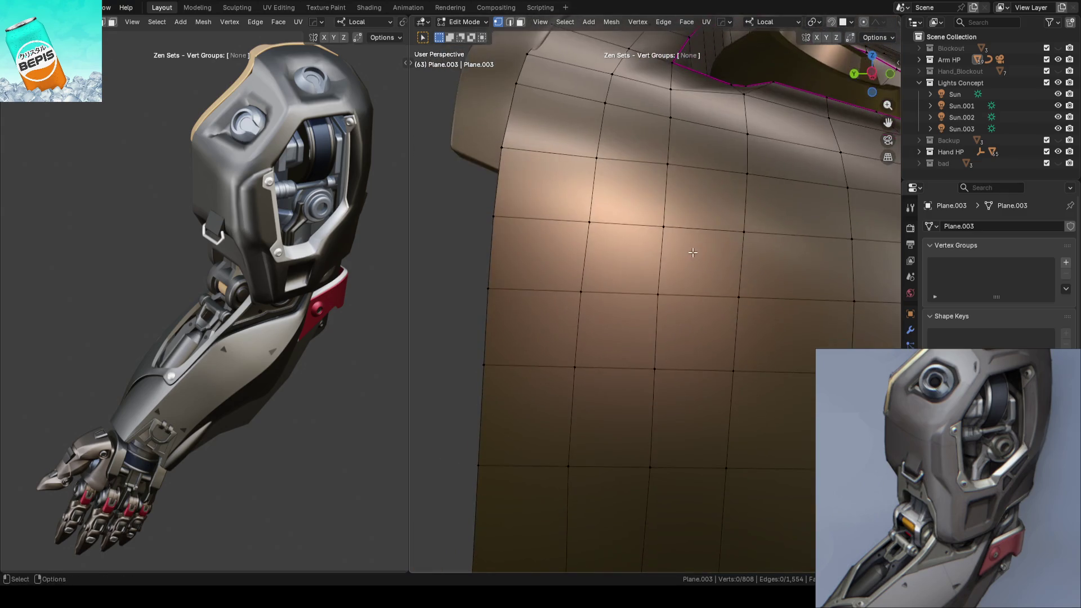
scroll(711, 253, "down", 5)
Step: Save ARM_14.blend in Object Mode, then zoom into the side corner's mesh
key("Tab")
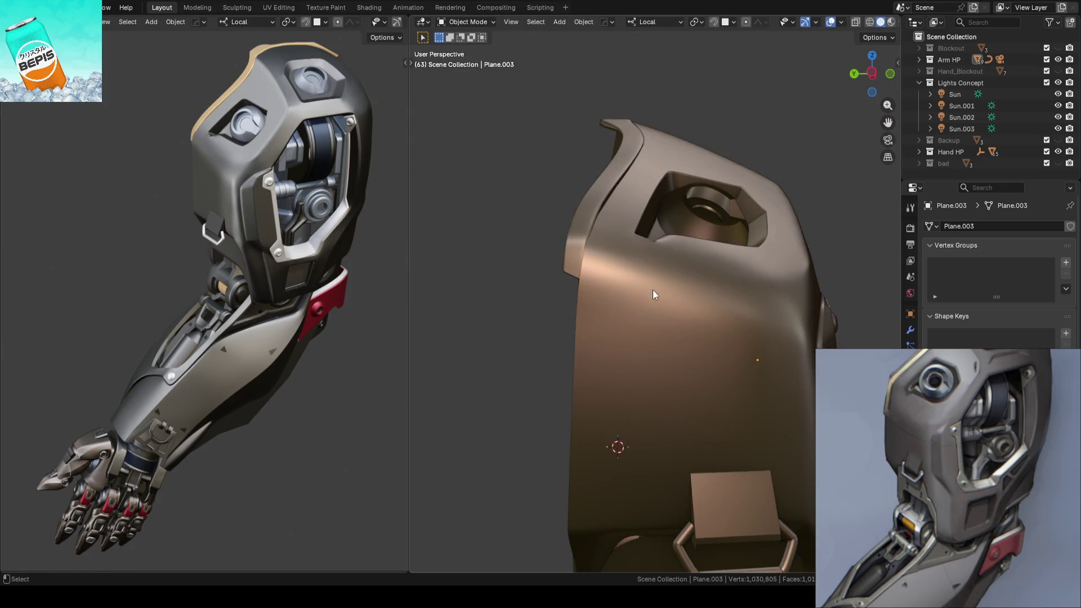
scroll(648, 289, "up", 3)
key("ctrl+s")
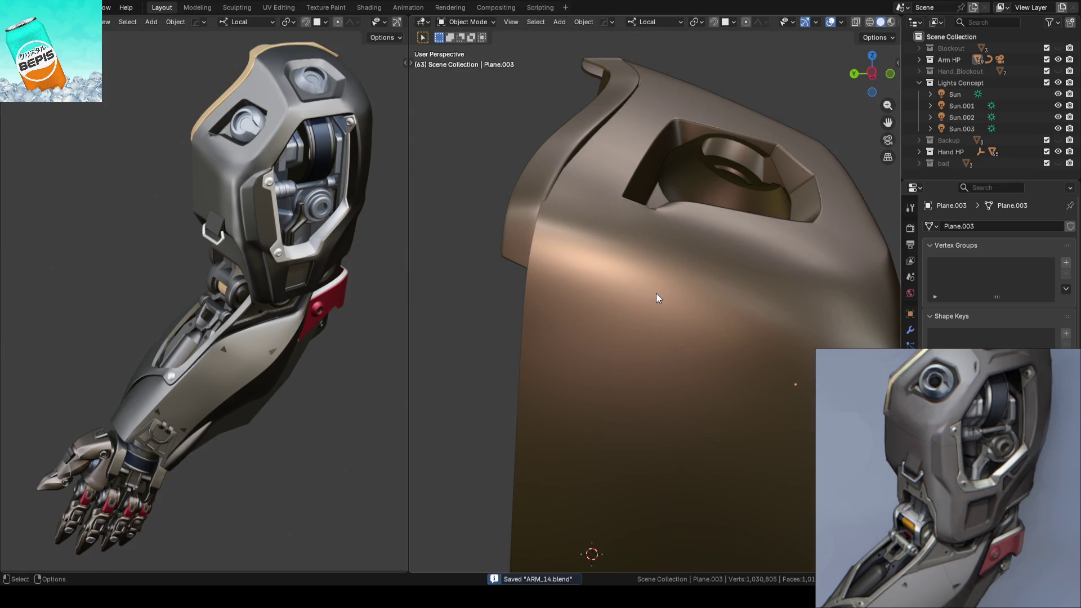
key("Tab")
mouse_move(656, 293)
middle_mouse_down()
mouse_move(713, 319)
mouse_move(608, 371)
mouse_move(623, 337)
middle_mouse_up()
middle_click_drag(714, 304, 657, 302)
Step: Select a side-edge vertex with the Move tool in Global orientation
key("shift+space")
key("g")
left_click(649, 300)
key("comma")
left_click(693, 272)
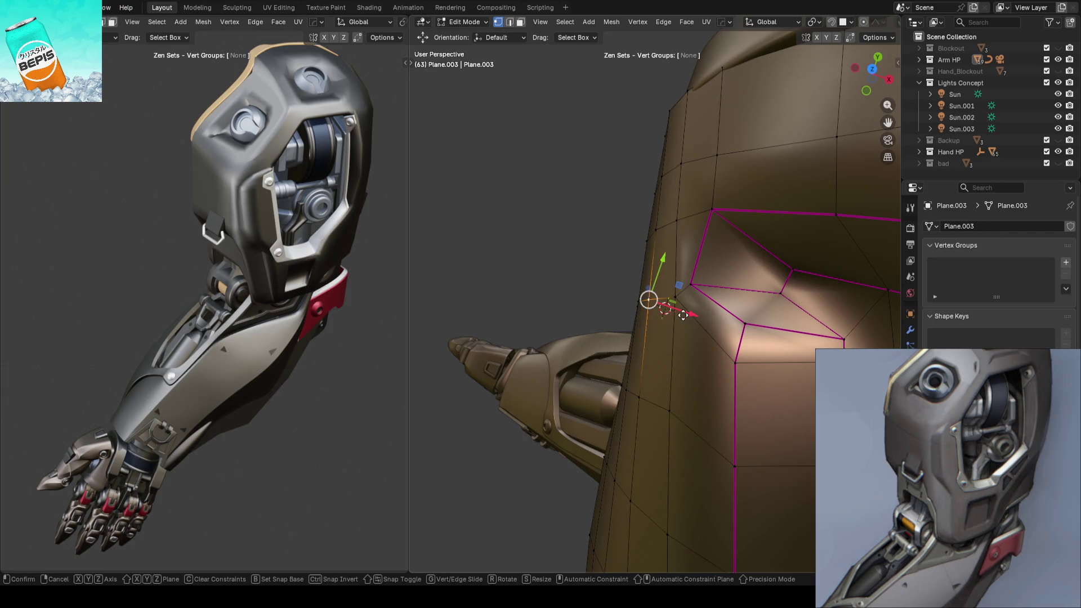
Step: Move the lower side-edge vertices along X to straighten the corner beside the socket
left_click(652, 397)
left_click(672, 409)
middle_click_drag(672, 409, 644, 282)
left_click_drag(678, 295, 675, 292)
left_click(676, 292)
left_click(663, 386)
key("g")
left_click(681, 411)
left_click(611, 389)
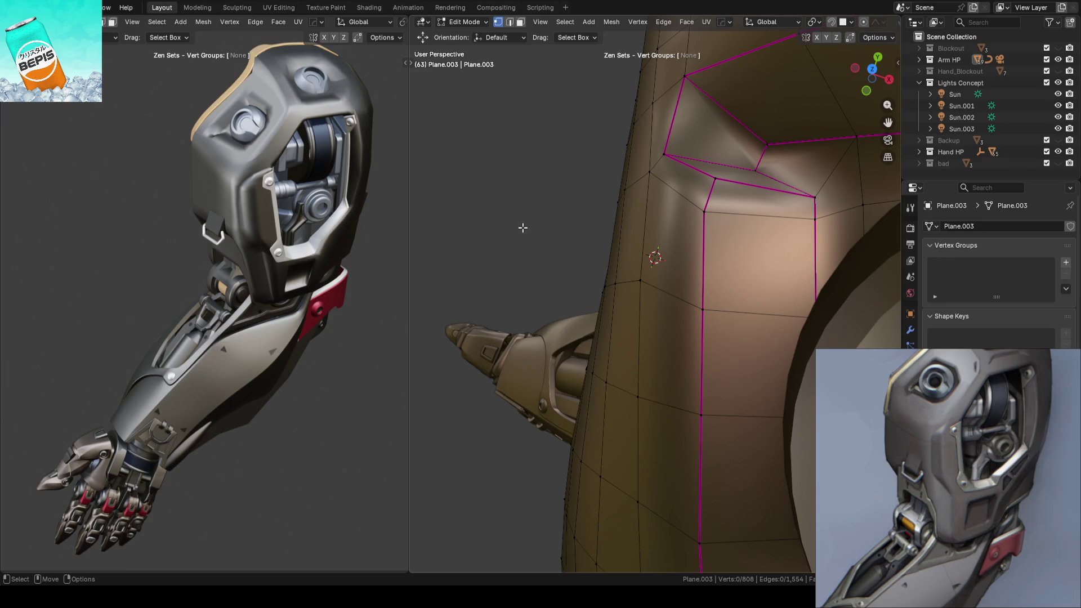
Step: Save ARM_14.blend, then reselect Plane.003 and reopen its mesh
key("Tab")
key("ctrl+s")
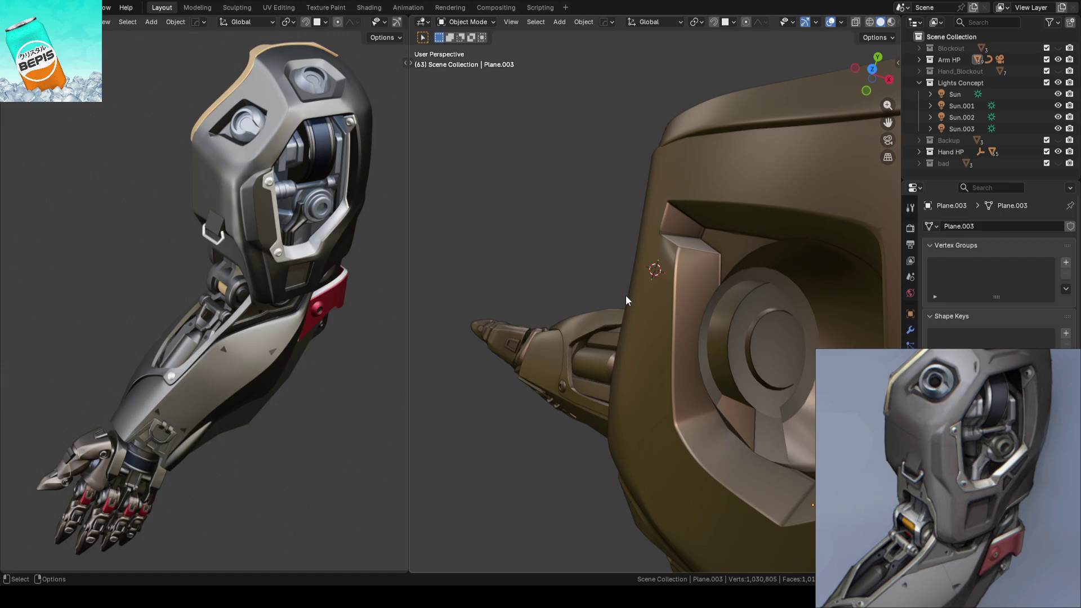
mouse_move(626, 295)
middle_mouse_down()
mouse_move(616, 331)
mouse_move(752, 251)
mouse_move(749, 235)
mouse_move(701, 269)
middle_mouse_up()
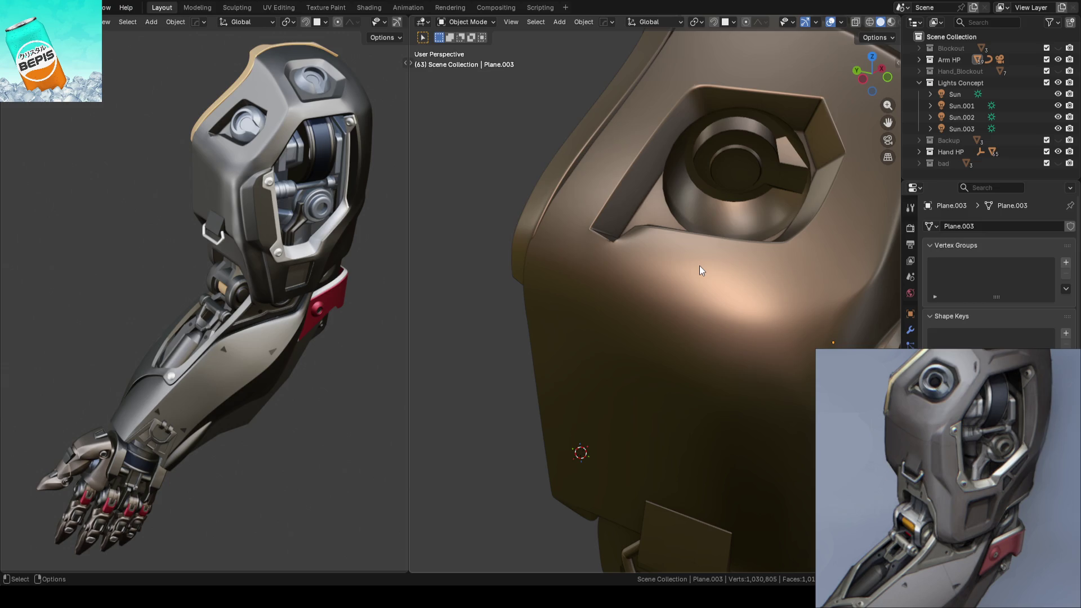
left_click(700, 265)
key("Tab")
mouse_move(700, 265)
middle_mouse_down()
mouse_move(640, 246)
mouse_move(731, 238)
mouse_move(429, 185)
mouse_move(431, 195)
mouse_move(574, 199)
mouse_move(549, 278)
middle_mouse_up()
Step: Slide a shortest-path edge loop across the plate's front to smooth its flow
scroll(549, 279, "up", 2)
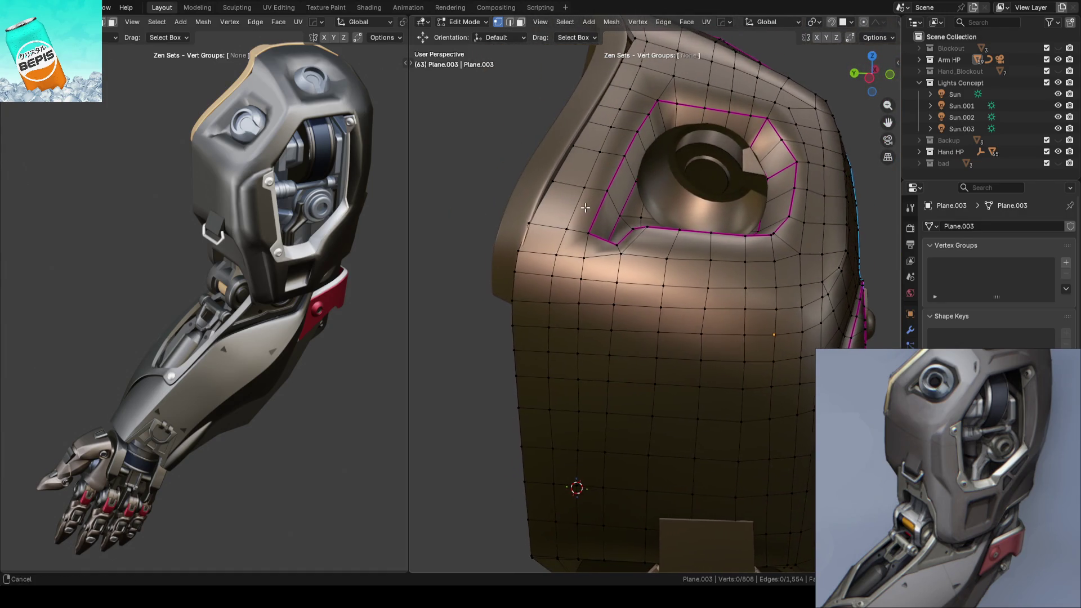
mouse_move(495, 298)
middle_mouse_down()
mouse_move(507, 258)
mouse_move(572, 288)
middle_mouse_up()
scroll(572, 287, "up", 3)
left_click(666, 281)
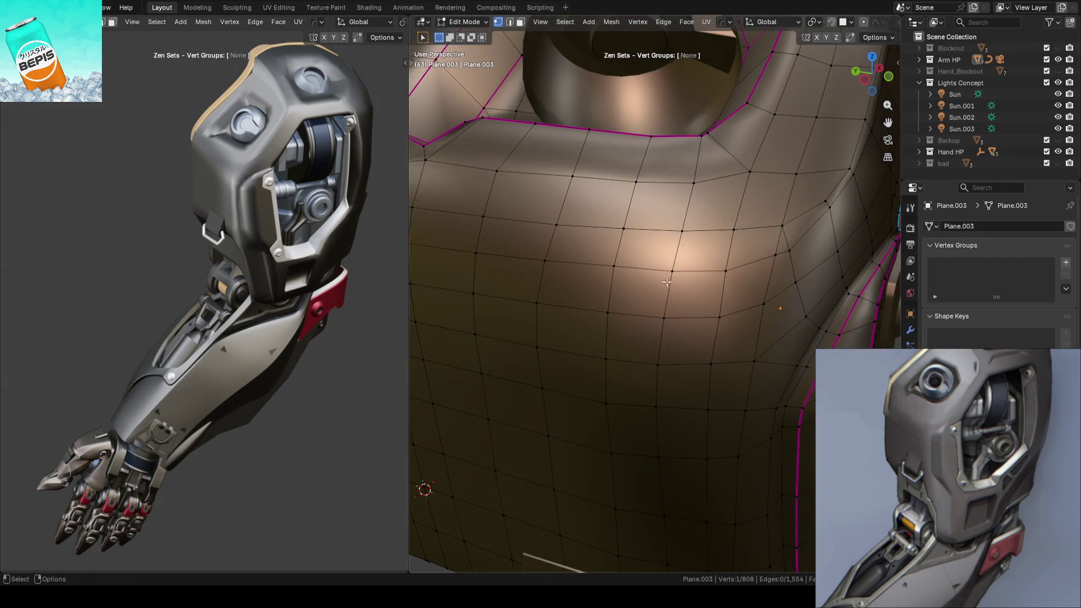
left_click(723, 273)
mouse_move(723, 273)
middle_mouse_down()
mouse_move(612, 239)
mouse_move(737, 257)
middle_mouse_up()
left_click(805, 249)
scroll(805, 249, "down", 3)
mouse_move(805, 249)
middle_mouse_down()
mouse_move(501, 258)
mouse_move(718, 229)
mouse_move(565, 273)
mouse_move(688, 271)
mouse_move(673, 263)
mouse_move(633, 277)
middle_mouse_up()
left_click(451, 255)
Step: Save ARM_14.blend in Object Mode
scroll(565, 273, "up", 4)
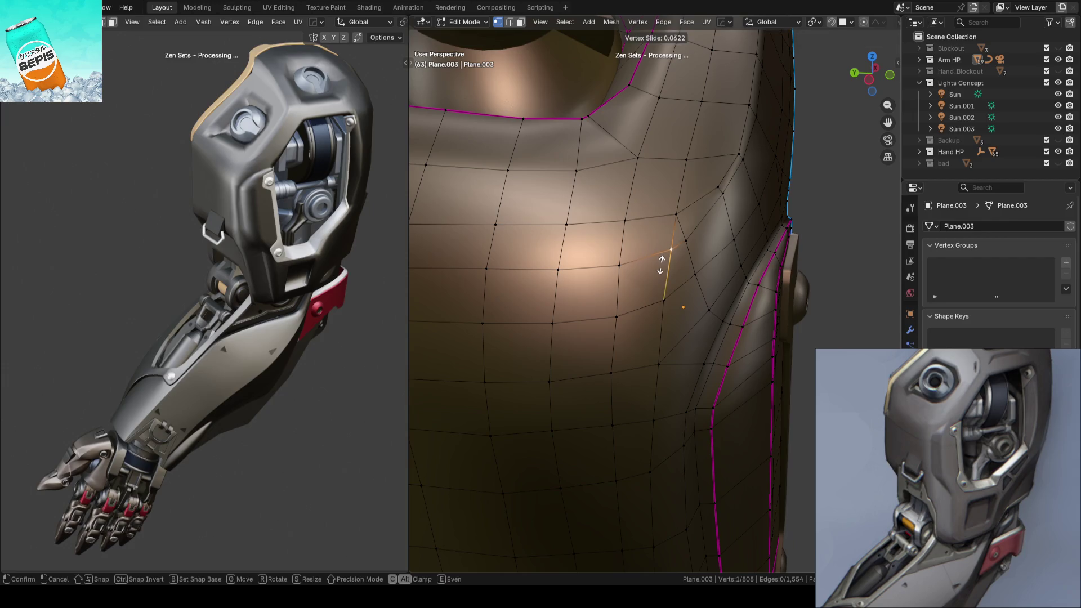
scroll(754, 222, "down", 4)
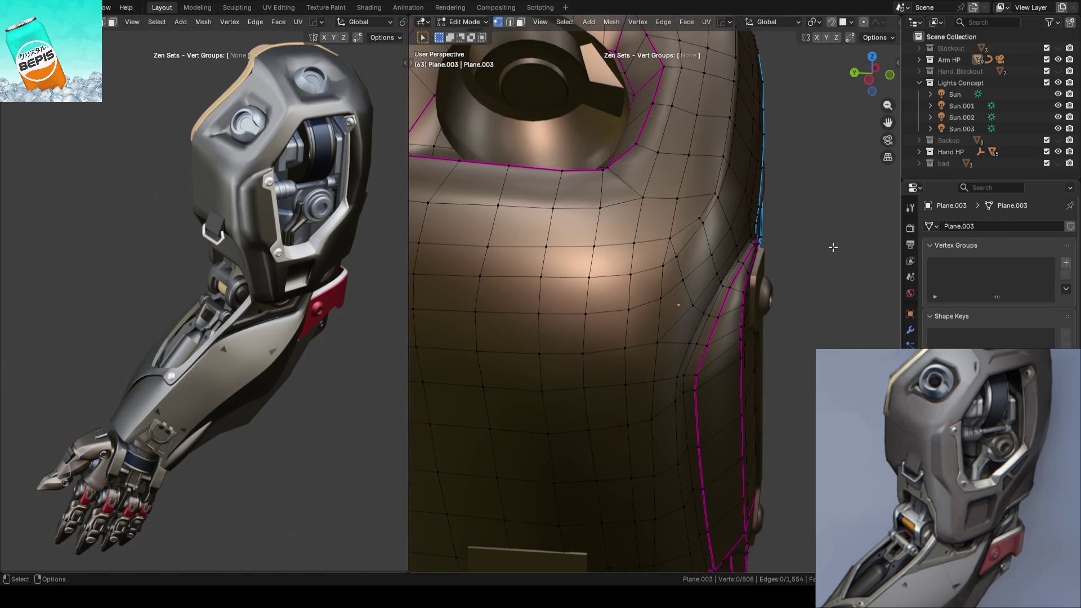
key("Tab")
key("ctrl+s")
mouse_move(825, 238)
middle_mouse_down()
mouse_move(664, 249)
mouse_move(609, 287)
mouse_move(709, 253)
mouse_move(626, 262)
mouse_move(684, 272)
mouse_move(686, 202)
mouse_move(665, 237)
middle_mouse_up()
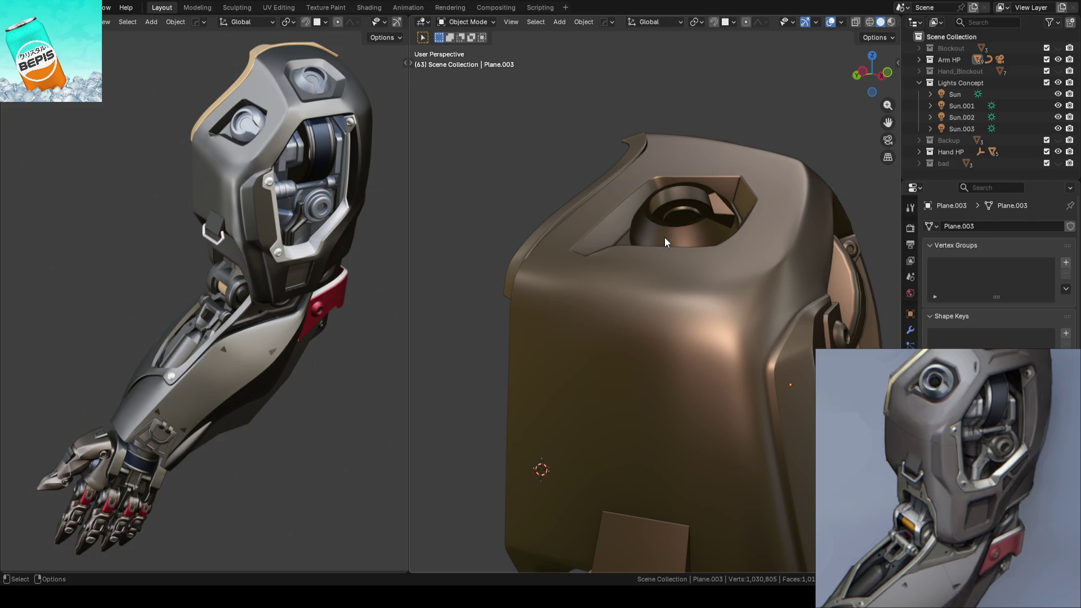
Step: Edit the socket cylinder's mesh, then switch editing back to Plane.003
left_click(665, 238)
scroll(664, 242, "up", 2)
key("Tab")
mouse_move(664, 252)
middle_mouse_down()
mouse_move(651, 291)
mouse_move(632, 299)
mouse_move(694, 299)
mouse_move(652, 296)
mouse_move(659, 219)
middle_mouse_up()
key("alt+q")
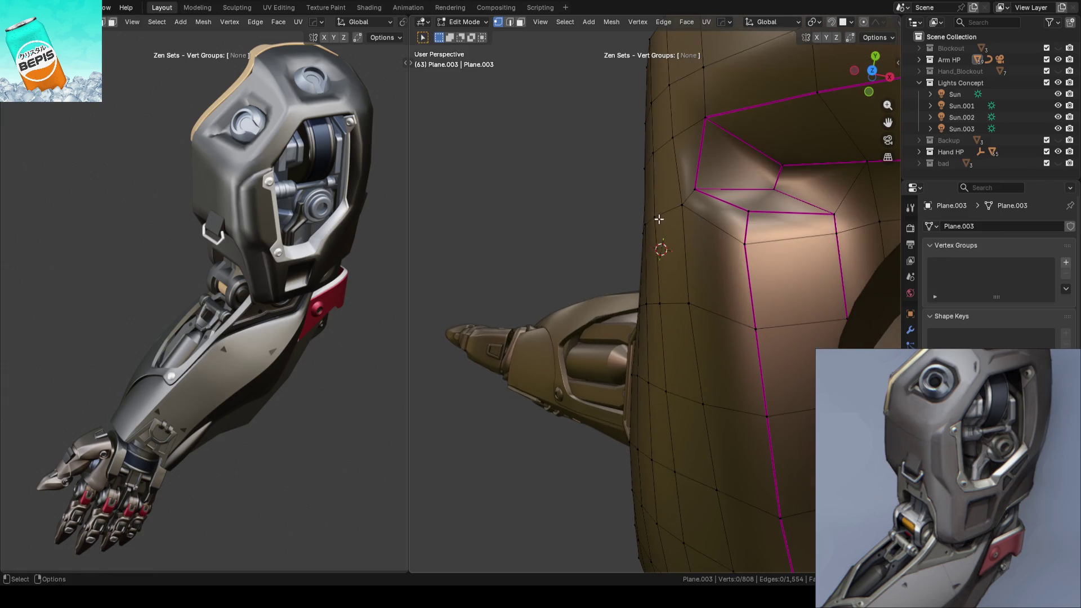
key("shift+space")
key("g")
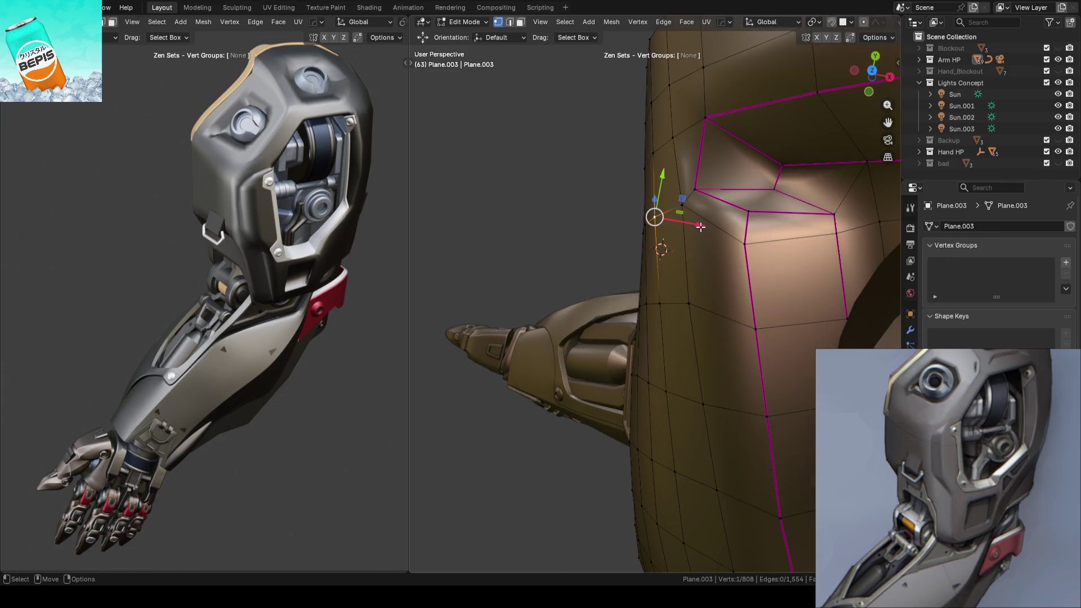
right_click(699, 227)
left_click(662, 307)
left_click_drag(698, 314, 719, 311)
mouse_move(720, 311)
middle_mouse_down()
mouse_move(723, 286)
mouse_move(696, 270)
mouse_move(693, 321)
middle_mouse_up()
left_click_drag(688, 323, 727, 325)
mouse_move(727, 325)
middle_mouse_down()
mouse_move(676, 293)
mouse_move(639, 295)
middle_mouse_up()
left_click_drag(667, 306, 693, 299)
key("Tab")
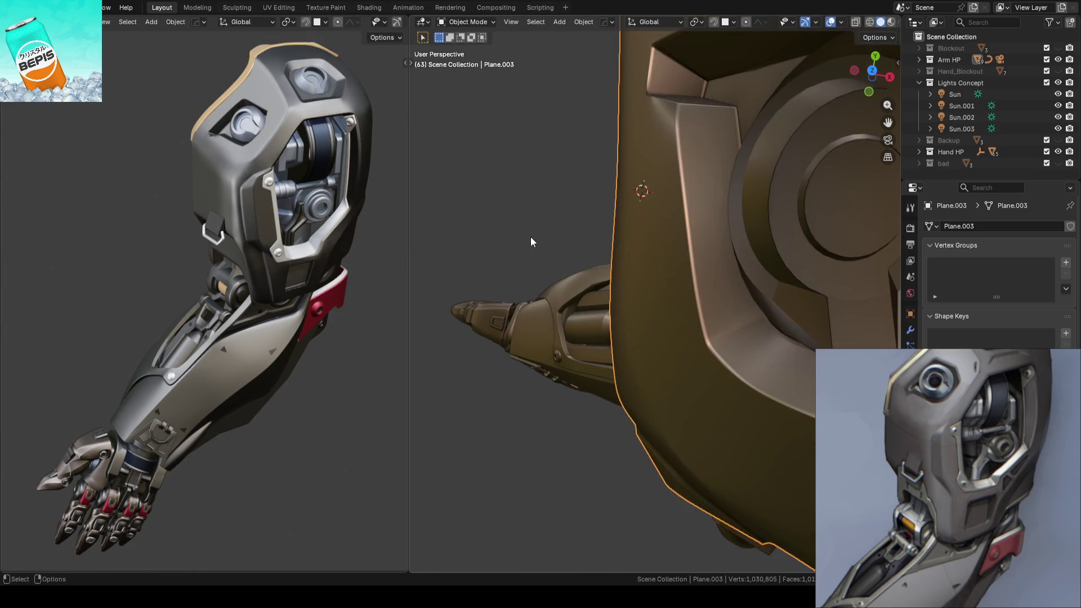
key("ctrl+s")
middle_click_drag(532, 232, 532, 232)
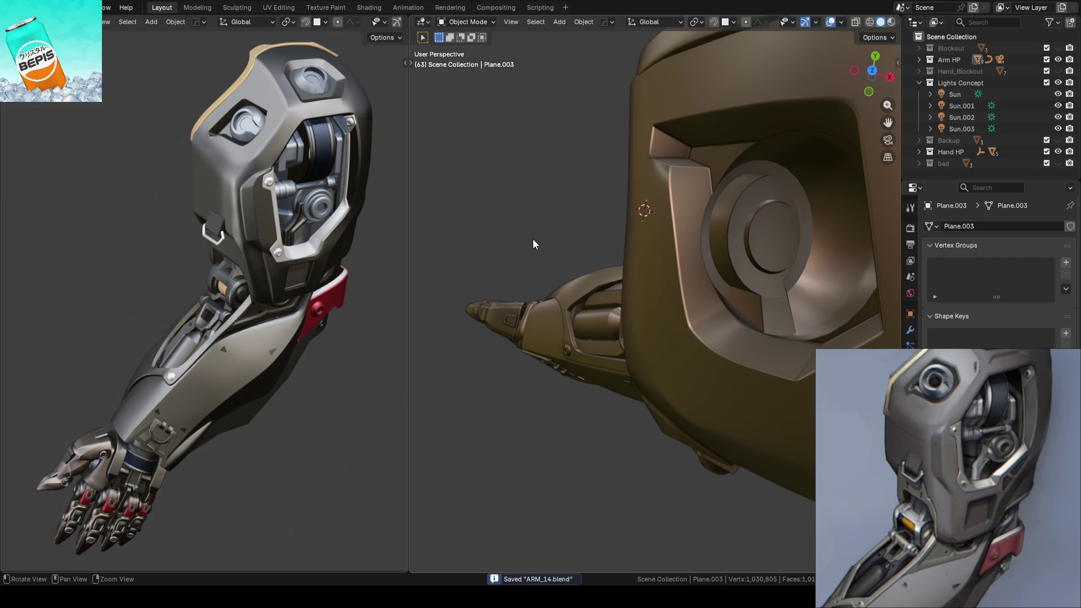
mouse_move(629, 286)
middle_mouse_down()
mouse_move(735, 233)
mouse_move(705, 219)
mouse_move(657, 268)
mouse_move(653, 253)
mouse_move(720, 253)
mouse_move(640, 269)
mouse_move(658, 278)
mouse_move(674, 258)
mouse_move(625, 272)
mouse_move(675, 263)
mouse_move(694, 226)
middle_mouse_up()
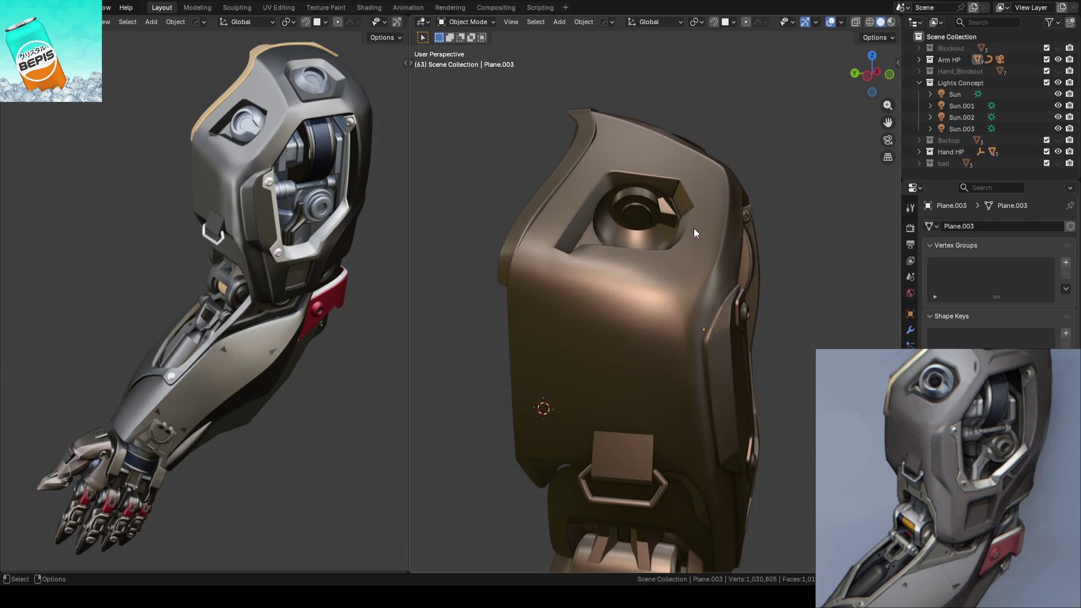
scroll(694, 228, "up", 2)
Step: Save the file, then select the shoulder plate and bring up its mesh
mouse_move(236, 124)
middle_mouse_down("ctrl")
mouse_move(271, 276)
mouse_move(275, 262)
mouse_move(45, 265)
mouse_move(354, 228)
mouse_move(321, 234)
middle_mouse_up("ctrl")
key("ctrl+s")
left_click(664, 289)
mouse_move(663, 288)
middle_mouse_down()
mouse_move(652, 316)
mouse_move(544, 316)
mouse_move(587, 322)
mouse_move(632, 288)
mouse_move(646, 313)
middle_mouse_up()
key("Tab")
scroll(625, 276, "up", 5)
Step: Shift a side-edge vertex along X, save, and resume mesh editing
left_click_drag(674, 323, 729, 332)
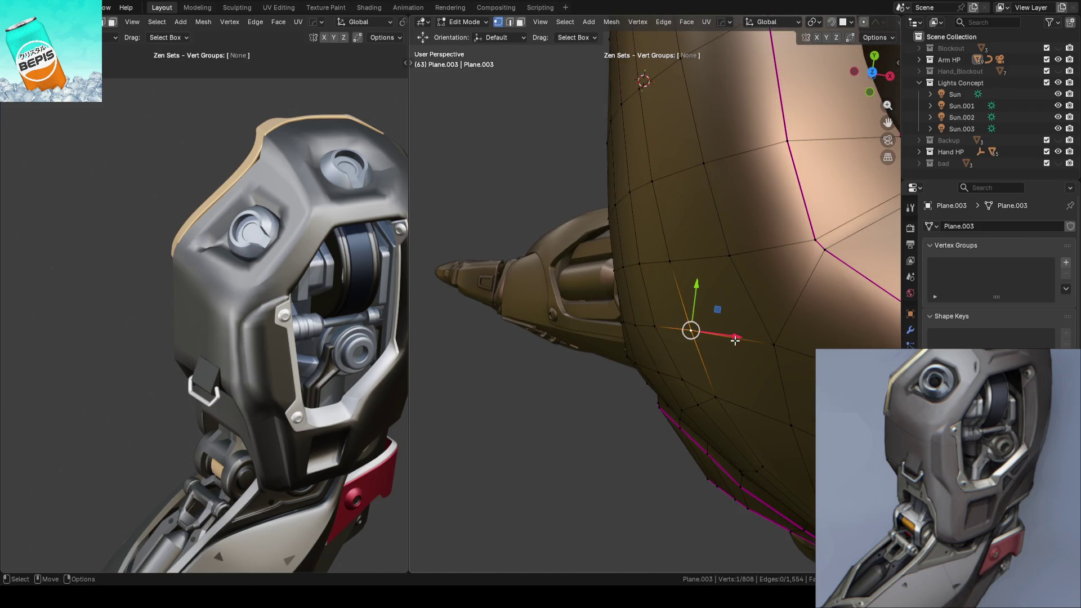
left_click(699, 281)
mouse_move(569, 223)
middle_mouse_down()
mouse_move(608, 288)
mouse_move(723, 181)
mouse_move(765, 215)
mouse_move(810, 205)
mouse_move(764, 248)
mouse_move(692, 202)
mouse_move(644, 220)
mouse_move(697, 199)
mouse_move(743, 133)
mouse_move(744, 111)
mouse_move(751, 137)
mouse_move(695, 263)
mouse_move(632, 299)
mouse_move(686, 240)
middle_mouse_up()
key("Tab")
key("ctrl+s")
key("Tab")
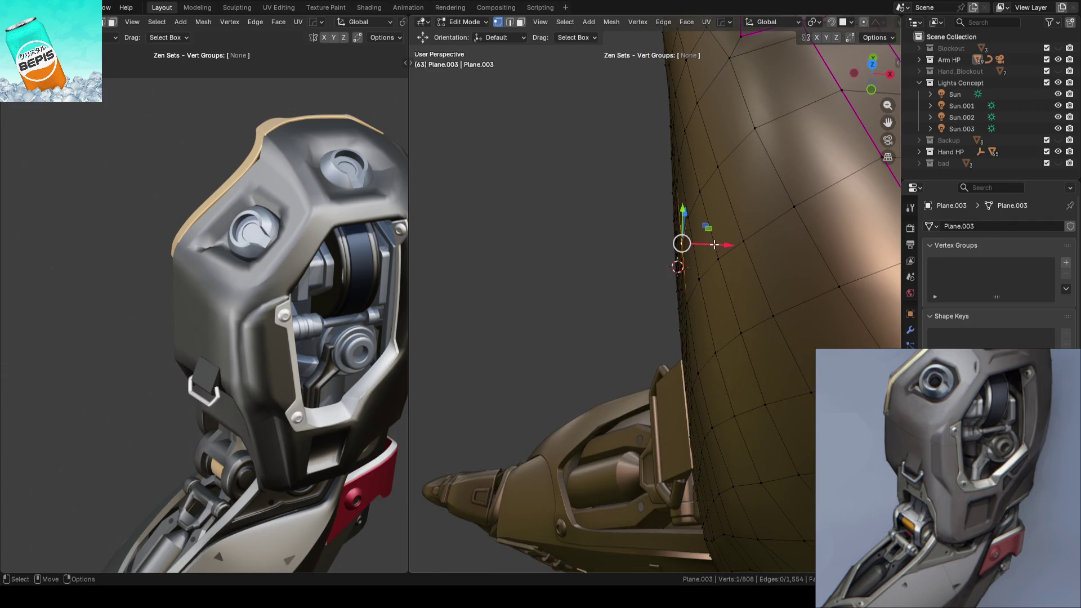
Step: Move the lower side-edge vertices along X by 0.007798 m and save ARM_14.blend
left_click(717, 245)
left_click(684, 302)
key("g")
key("x")
left_click(710, 374)
key("g")
key("x")
left_click(611, 343)
key("Tab")
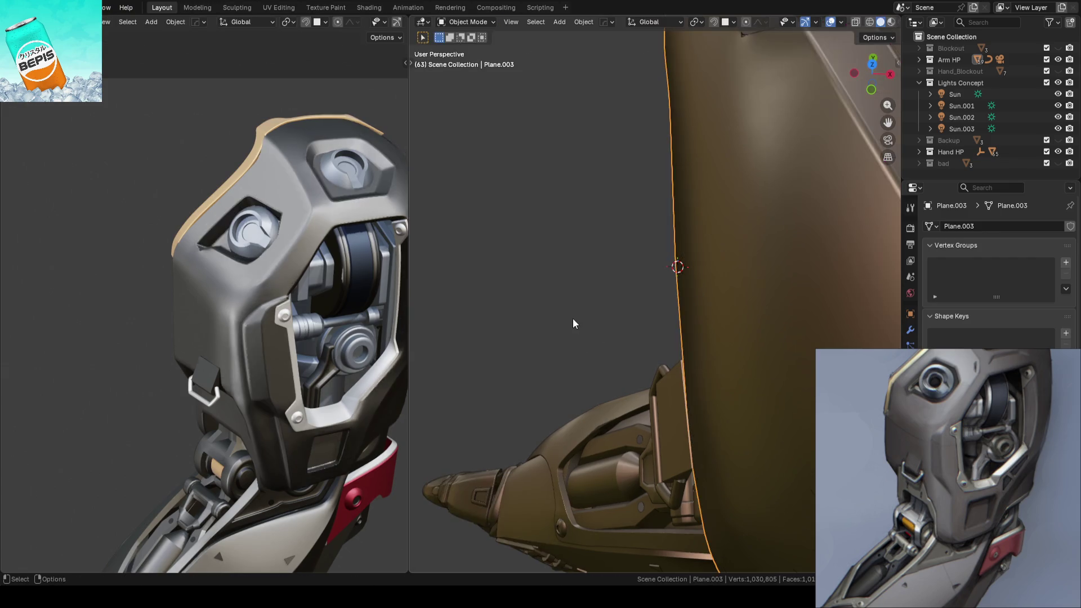
key("ctrl+s")
scroll(597, 304, "down", 2)
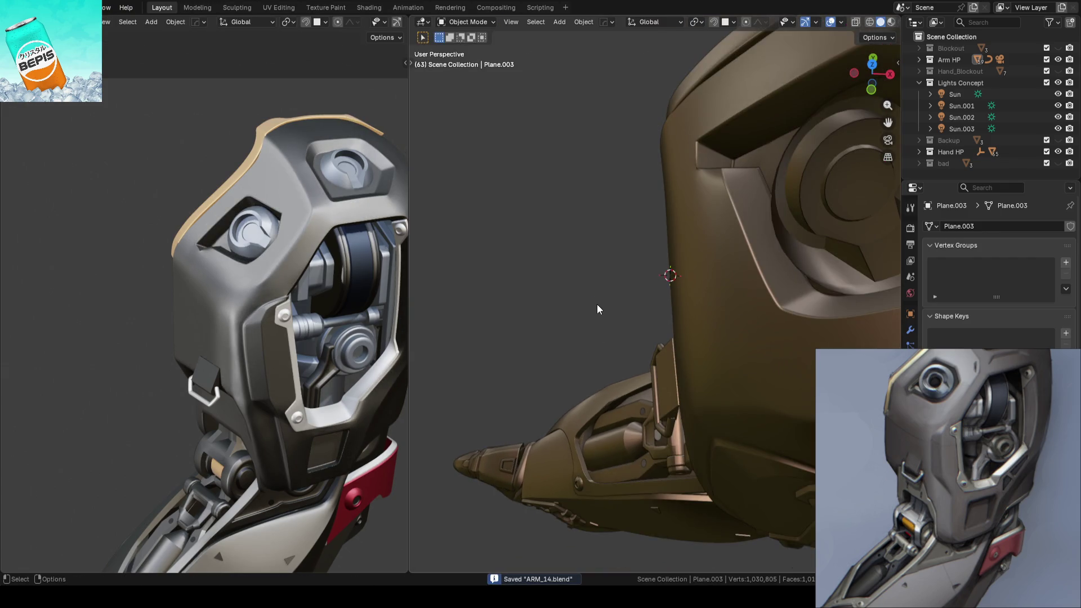
Step: Select the shoulder plate Plane.003 and enter Edit Mode to show its 808-vertex grid
mouse_move(597, 305)
middle_mouse_down()
mouse_move(619, 306)
mouse_move(707, 230)
mouse_move(742, 242)
mouse_move(735, 252)
middle_mouse_up()
scroll(238, 318, "up", 5)
mouse_move(608, 264)
middle_mouse_down()
mouse_move(637, 248)
mouse_move(625, 253)
middle_mouse_up()
scroll(242, 279, "down", 5)
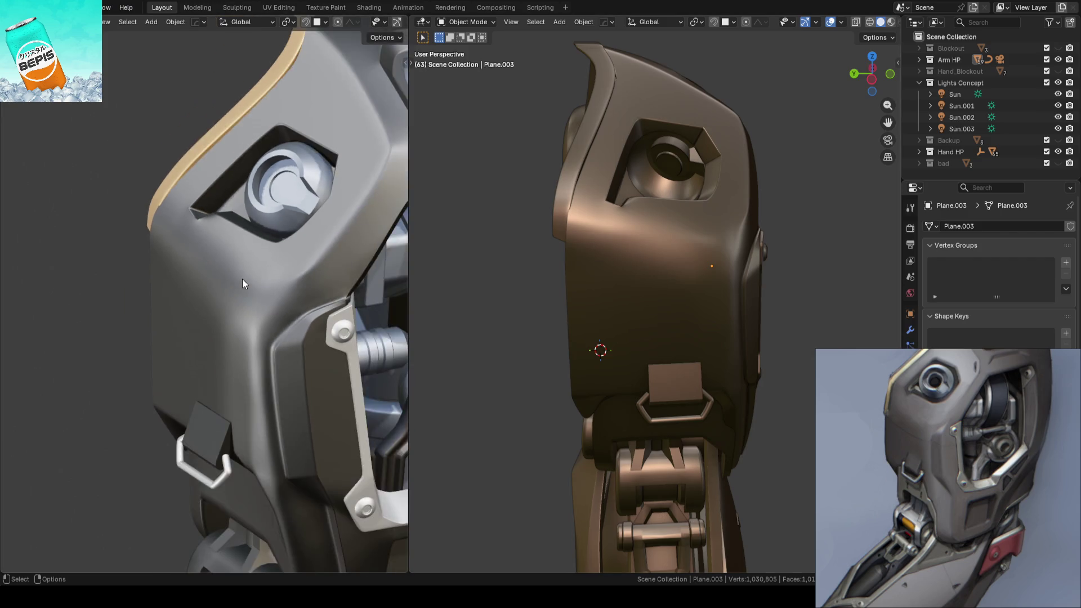
scroll(647, 281, "up", 4)
left_click(641, 314)
mouse_move(647, 296)
middle_mouse_down()
mouse_move(641, 314)
mouse_move(466, 310)
mouse_move(460, 347)
mouse_move(492, 353)
mouse_move(582, 311)
mouse_move(597, 292)
middle_mouse_up()
key("Tab")
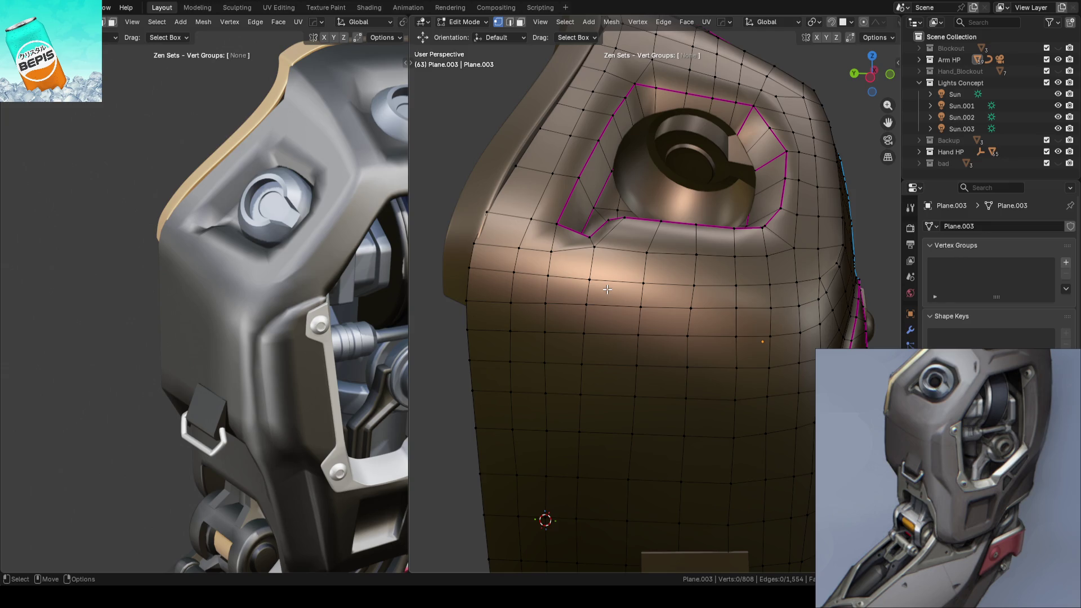
Step: Edge-slide a shortest-path selection below the eye opening by factor 0.1, then deselect
middle_click_drag(594, 285, 609, 256)
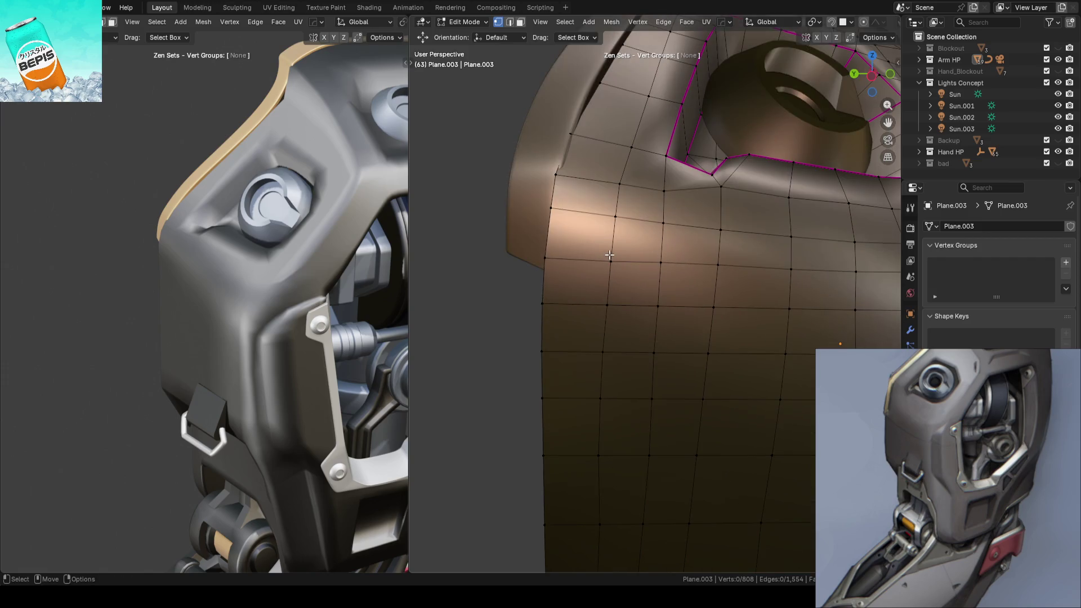
left_click(614, 260, "ctrl")
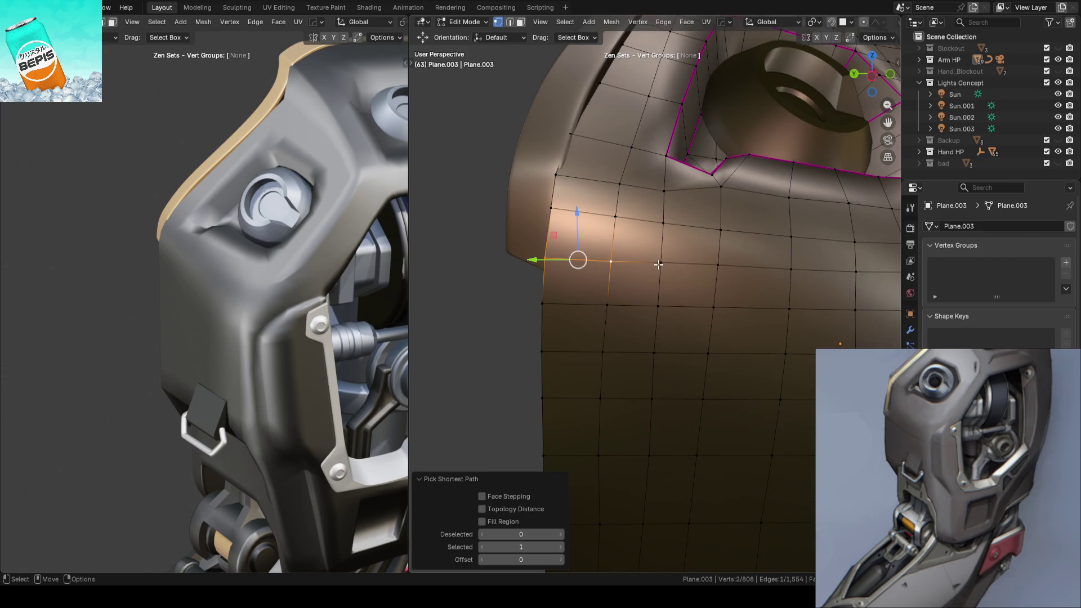
left_click(697, 252)
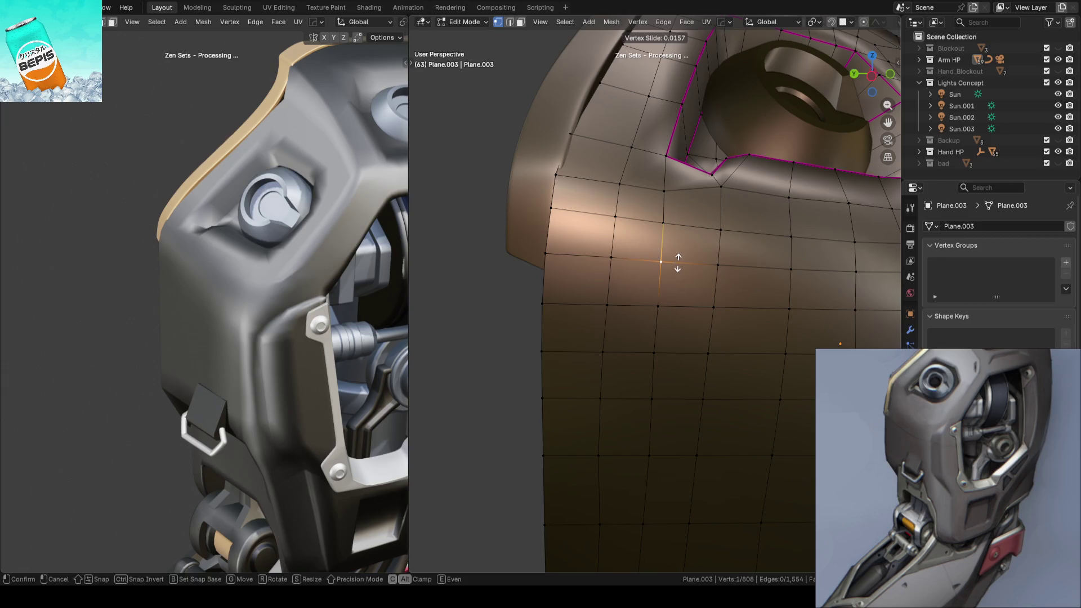
left_click(510, 303)
Step: Slide a short edge run on the plate's lower part and return to Object Mode
mouse_move(610, 258)
middle_mouse_down()
mouse_move(510, 304)
mouse_move(663, 223)
middle_mouse_up()
middle_click_drag(636, 340, 653, 215, "shift")
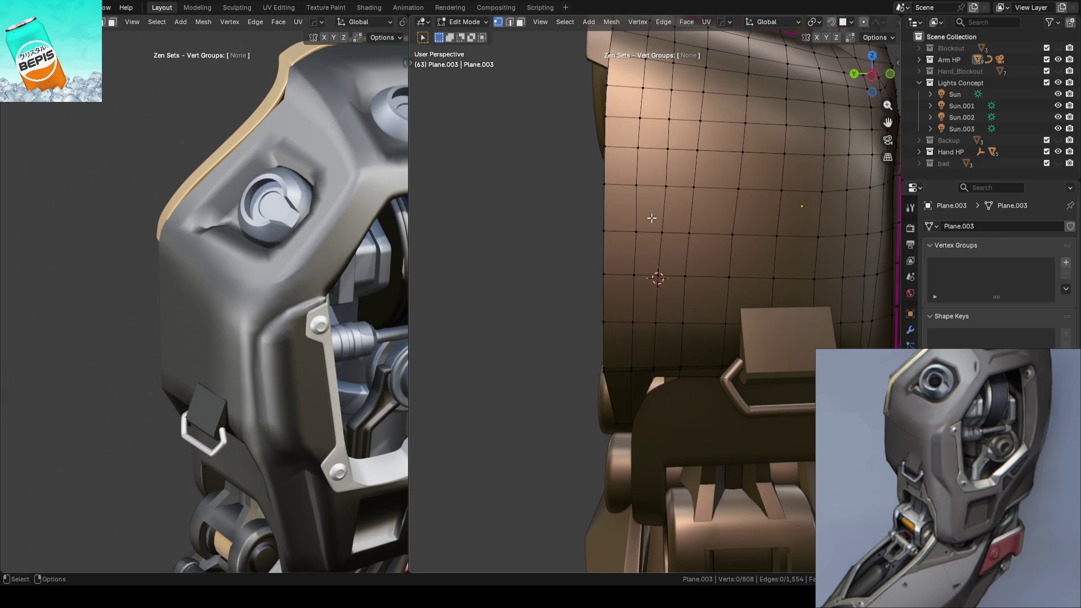
left_click(629, 376, "ctrl")
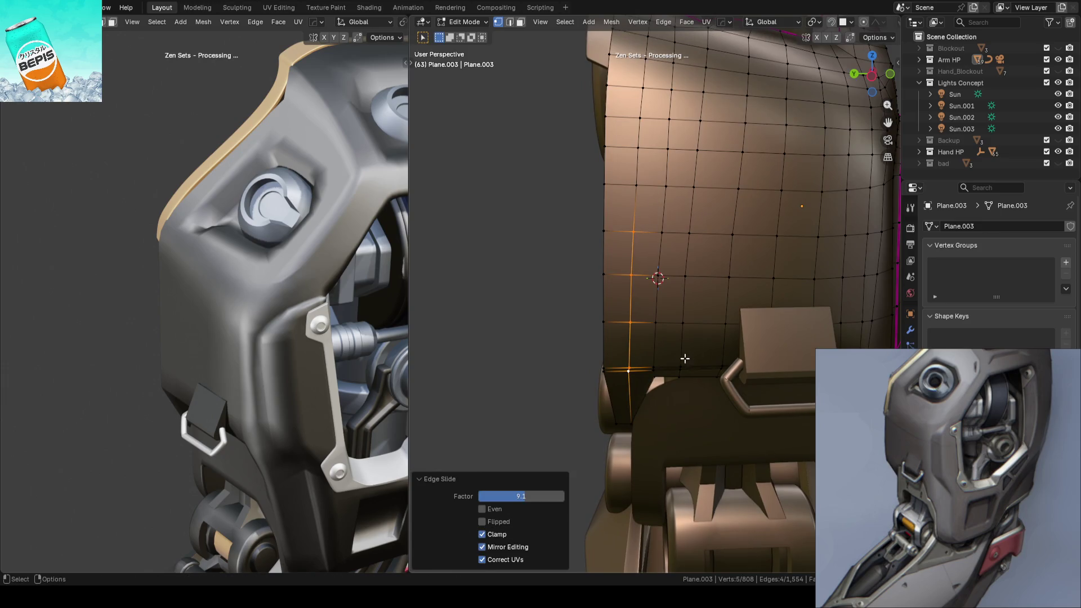
key("ctrl+z")
key("Tab")
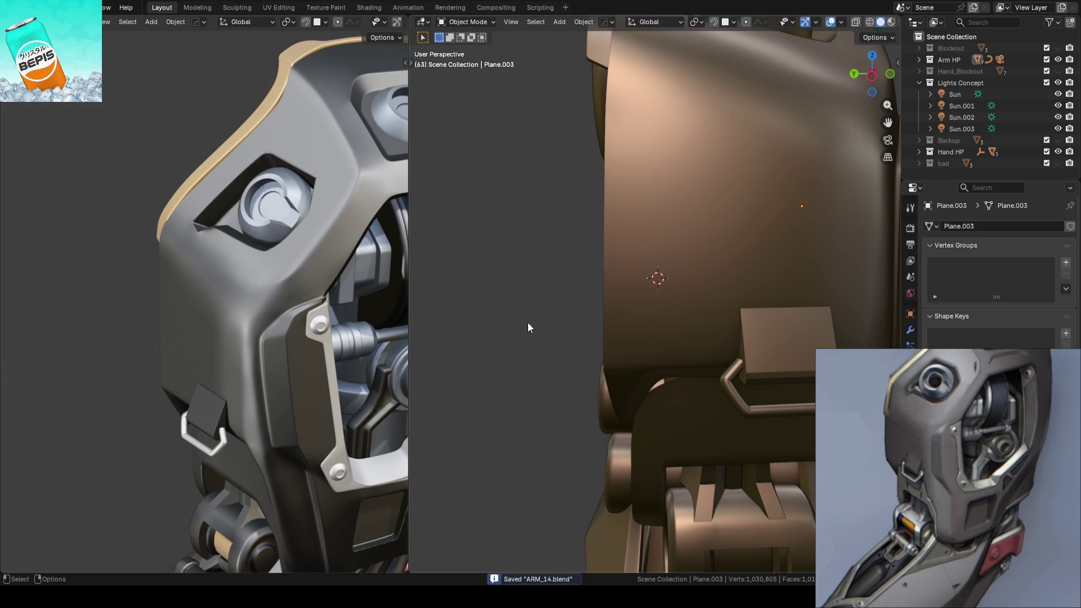
Step: Check the whole plate in Edit Mode, then return to Object Mode and save
key("Tab")
mouse_move(589, 263)
middle_mouse_down()
mouse_move(622, 262)
mouse_move(632, 294)
mouse_move(507, 296)
middle_mouse_up()
key("Tab")
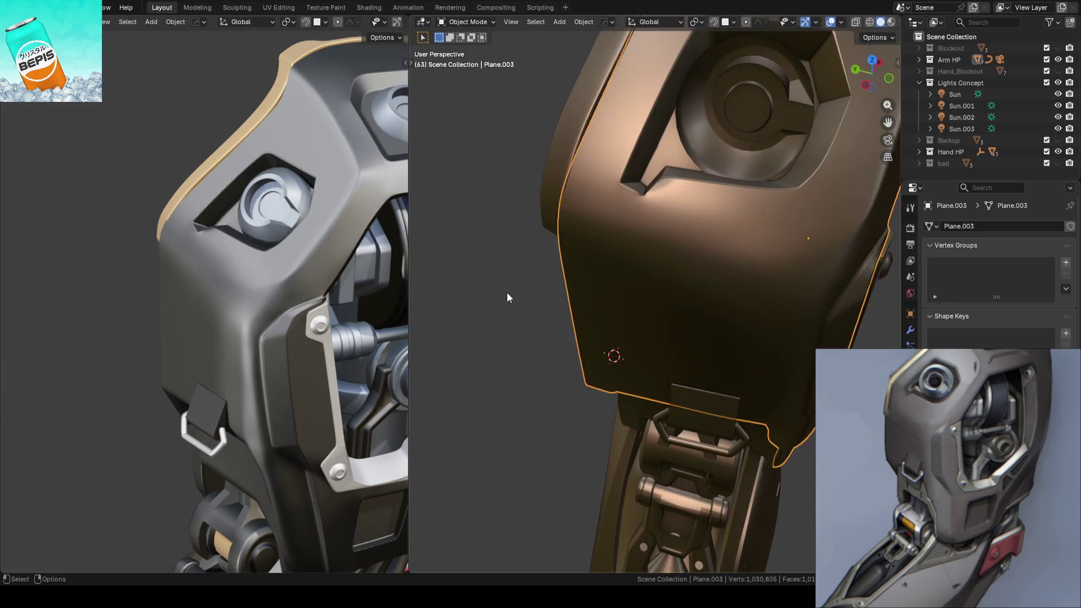
key("ctrl+s")
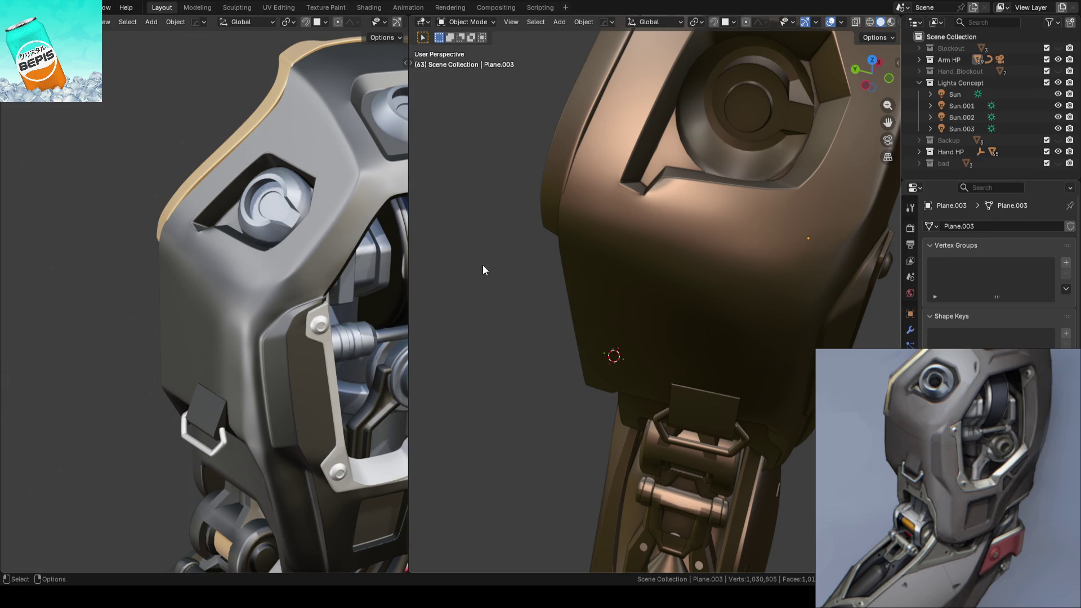
Step: Reselect the shoulder plate and bring it back into Edit Mode from a side view
middle_click_drag(532, 291, 545, 290)
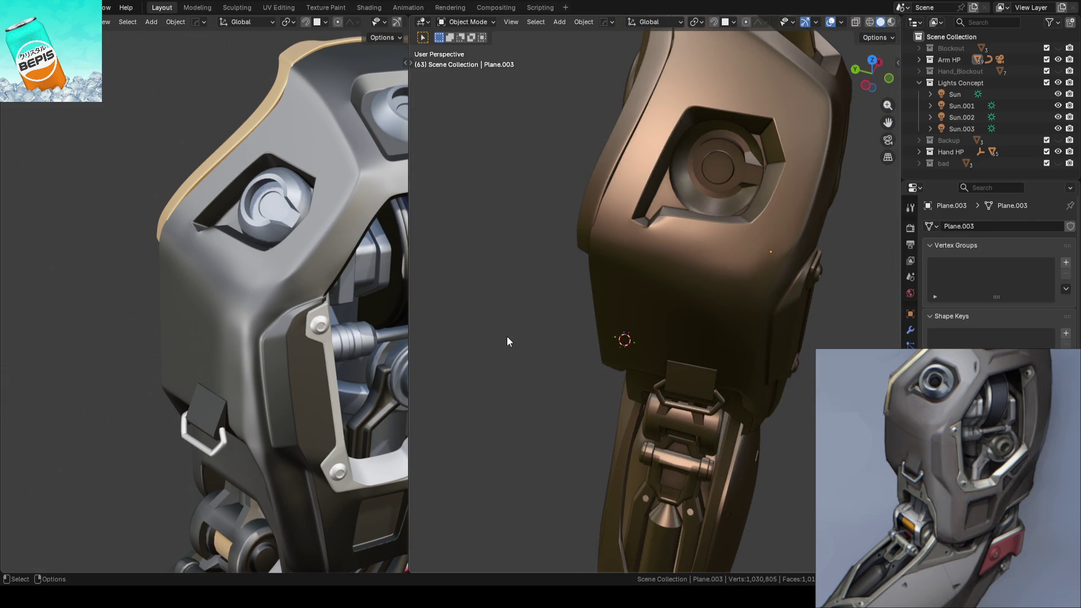
scroll(694, 312, "up", 4)
left_click(676, 300)
scroll(637, 293, "up", 3)
key("Tab")
key("ctrl+s")
mouse_move(682, 263)
middle_mouse_down()
mouse_move(685, 285)
mouse_move(555, 261)
mouse_move(558, 280)
mouse_move(586, 304)
mouse_move(801, 261)
mouse_move(656, 174)
mouse_move(669, 145)
mouse_move(612, 293)
mouse_move(551, 326)
mouse_move(586, 255)
mouse_move(584, 302)
mouse_move(614, 291)
middle_mouse_up()
Step: Move side vertices of the plate along X, shifting one by -0.002485 m
key("shift+space")
key("g")
left_click_drag(704, 272, 718, 275)
left_click(718, 276)
middle_click_drag(718, 276, 660, 298)
key("g")
left_click(660, 299)
key("g")
left_click(690, 288)
mouse_move(522, 260)
middle_mouse_down()
mouse_move(525, 274)
mouse_move(534, 256)
mouse_move(563, 244)
mouse_move(529, 304)
mouse_move(668, 222)
mouse_move(658, 255)
mouse_move(616, 272)
mouse_move(640, 207)
mouse_move(616, 266)
mouse_move(625, 261)
middle_mouse_up()
Step: Return to Object Mode and re-save ARM_14.blend
key("Tab")
key("ctrl+s")
scroll(666, 238, "up", 4)
scroll(632, 258, "up", 2)
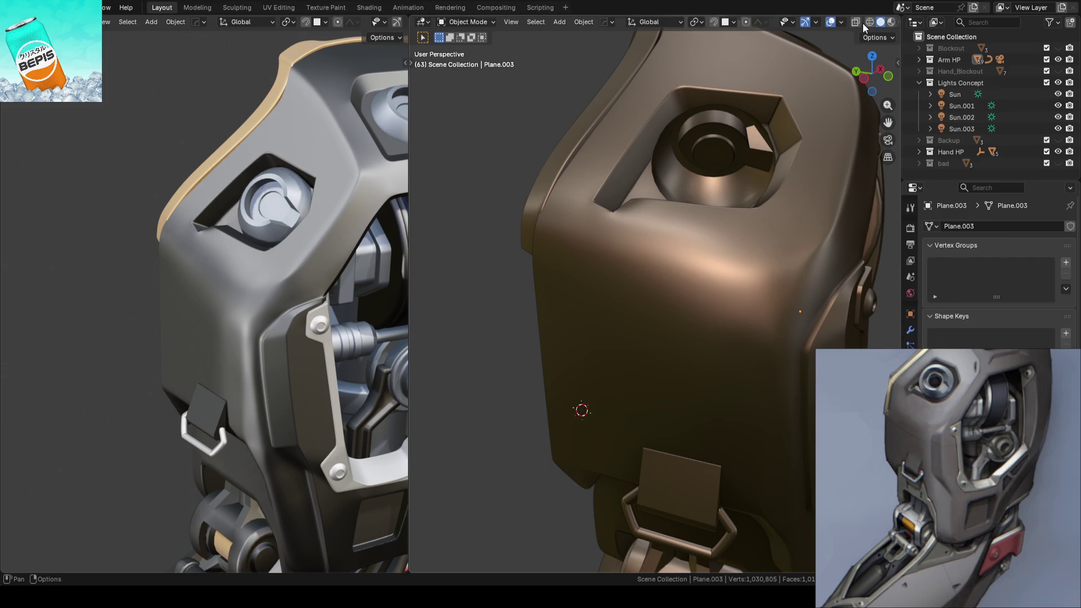
scroll(881, 22, "down", 2)
left_click(891, 22)
Step: Shade the viewport with the glossy red MatCap
left_click(870, 105)
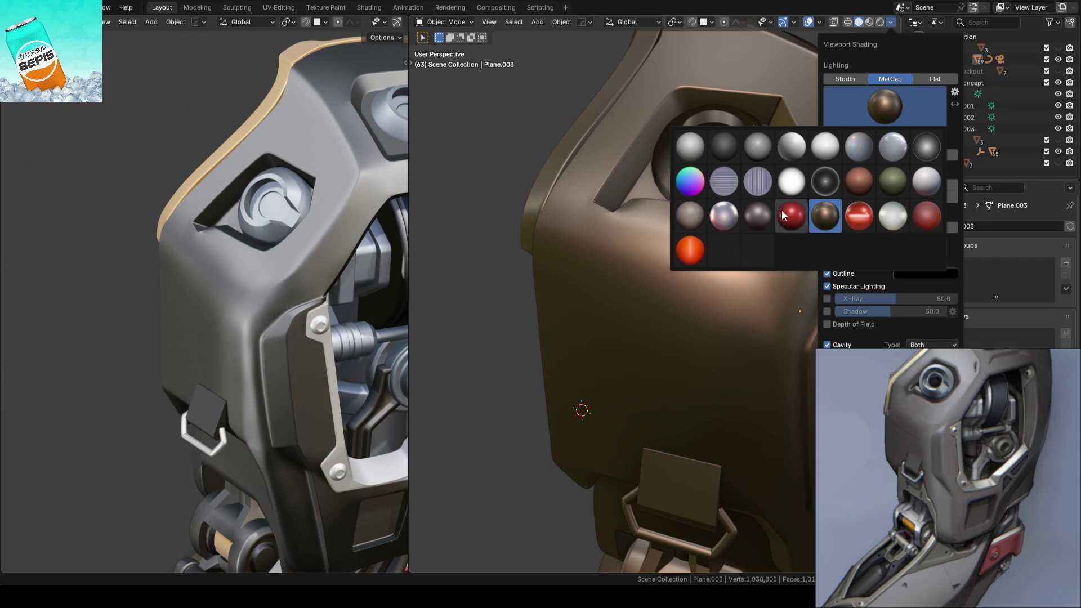
left_click(690, 251)
mouse_move(608, 192)
middle_mouse_down()
mouse_move(610, 216)
mouse_move(613, 151)
mouse_move(600, 224)
middle_mouse_up()
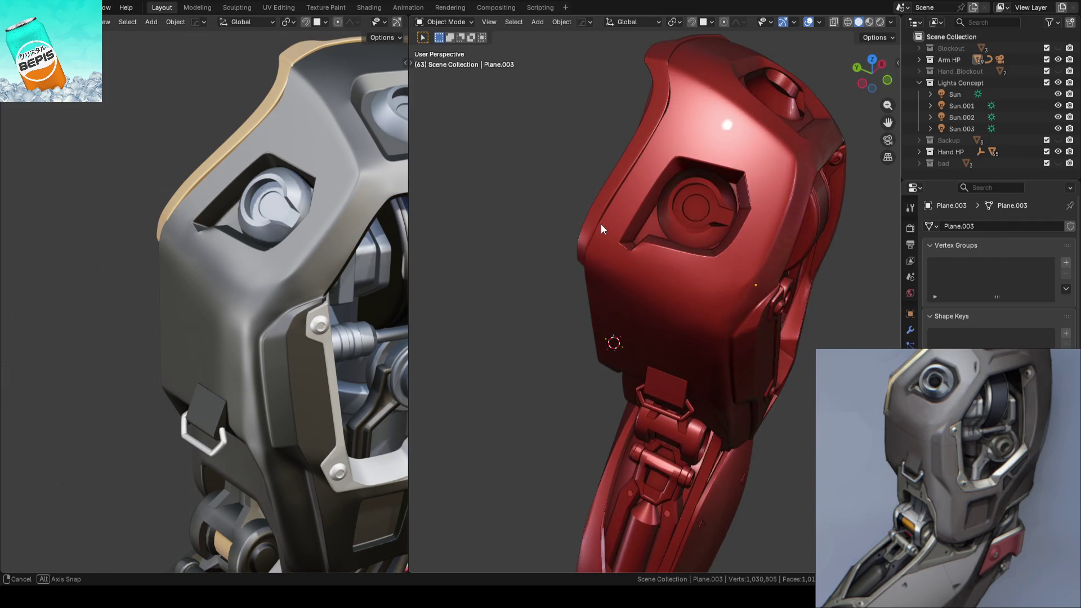
scroll(600, 224, "up", 3)
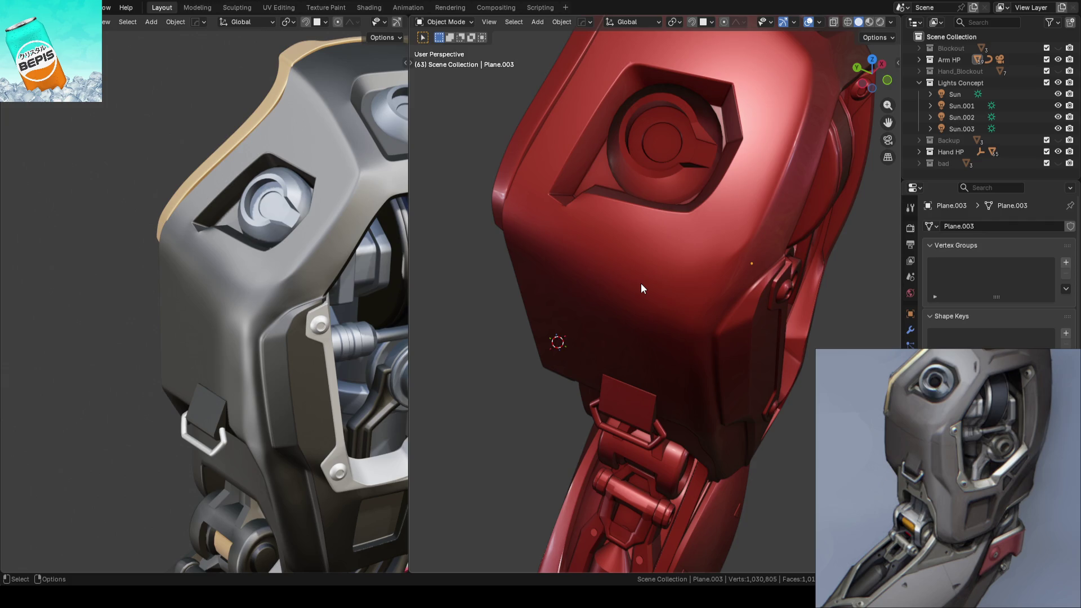
Step: Select Plane.003, enter Edit Mode, then switch it into Sculpt Mode
left_click(679, 293)
key("Tab")
scroll(684, 293, "up", 2)
mouse_move(690, 295)
middle_mouse_down()
mouse_move(697, 270)
mouse_move(619, 242)
mouse_move(726, 255)
middle_mouse_up()
key("ctrl+Tab")
Step: Pick the Smooth brush from the radial menu and lower its strength to 10.9
middle_click_drag(633, 286, 623, 303)
middle_click_drag(551, 313, 640, 294)
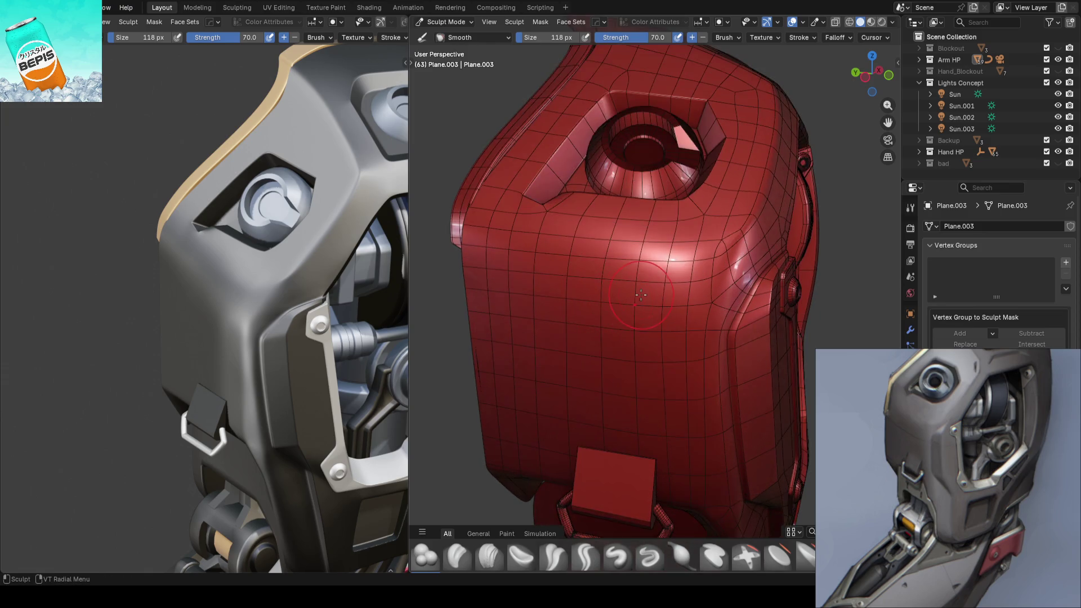
right_click(606, 277)
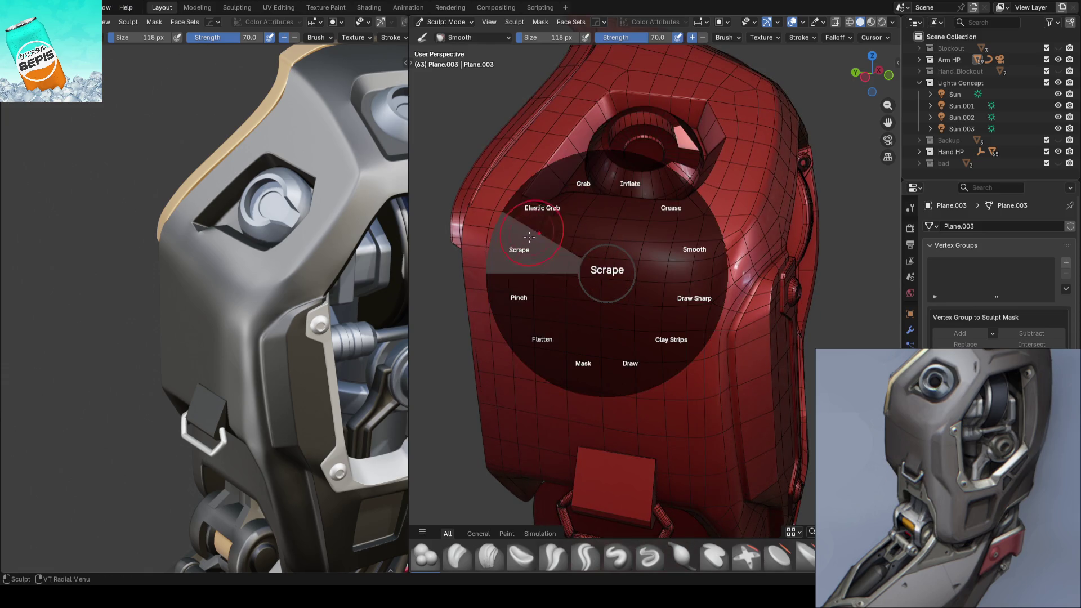
left_click(673, 236)
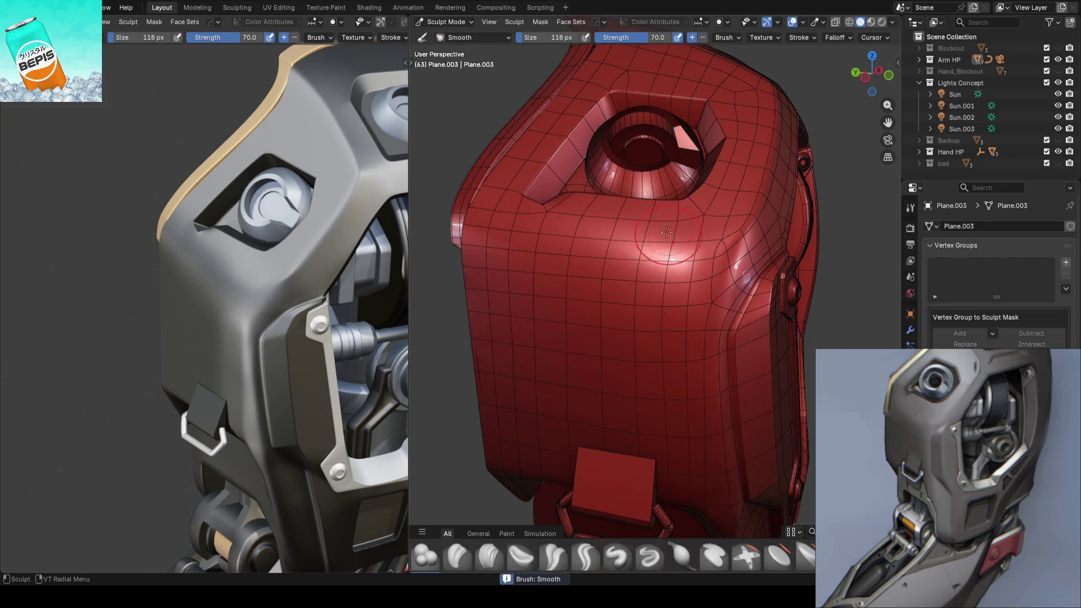
key("shift+f")
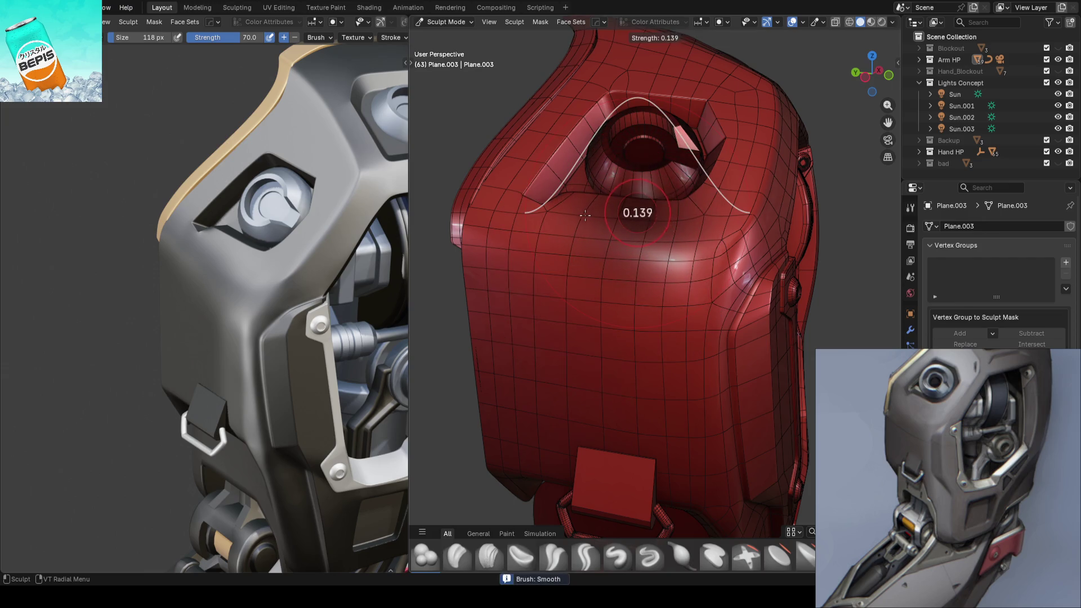
left_click(614, 211)
mouse_move(614, 211)
middle_mouse_down()
mouse_move(595, 266)
mouse_move(606, 259)
middle_mouse_up()
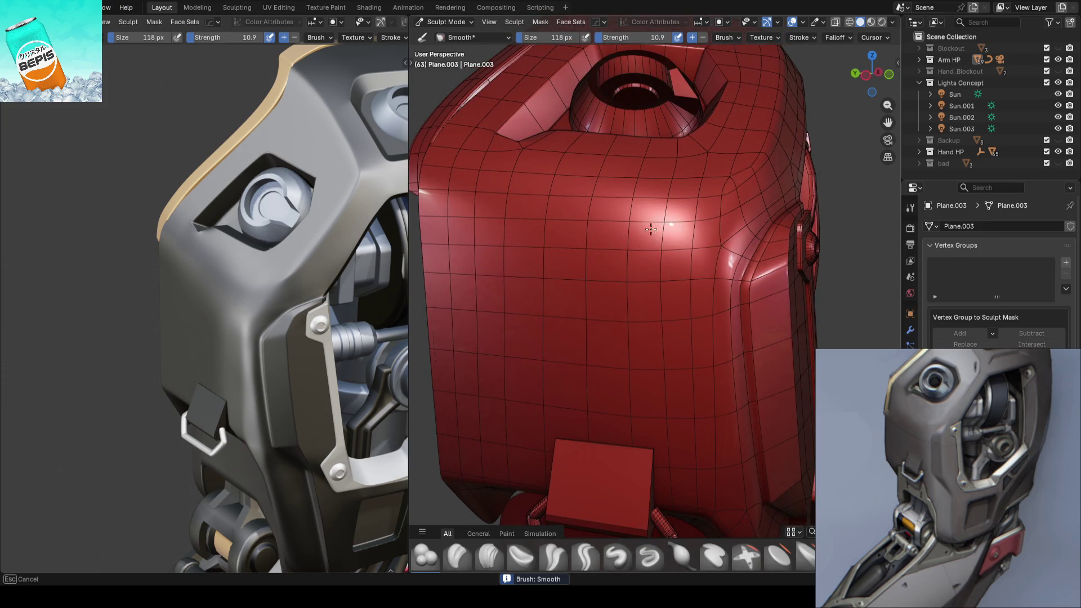
middle_click_drag(524, 242, 616, 247, "shift")
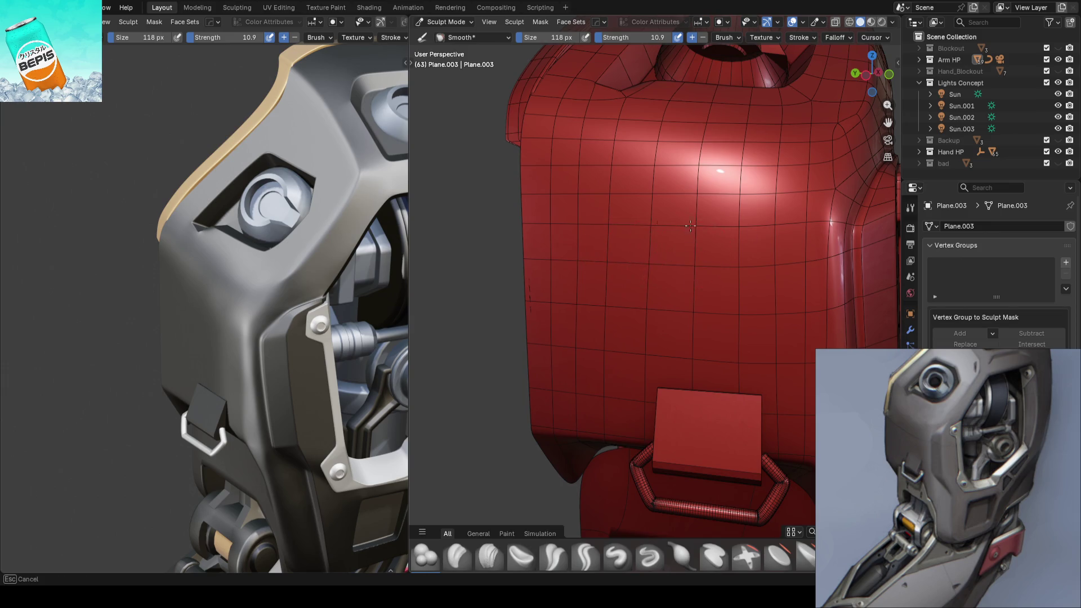